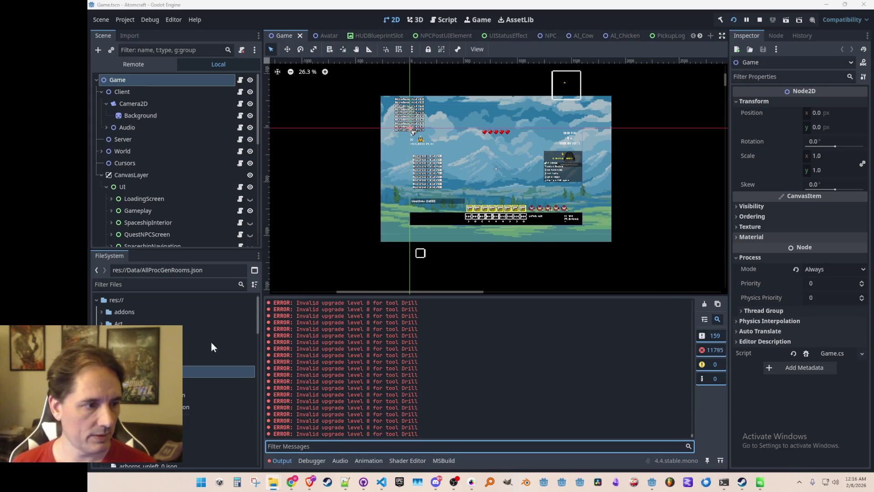
Step: Delete Data/LocalizedStrings.csv from the FileSystem dock, then stop the running game
scroll(214, 400, "down", 5)
scroll(214, 378, "down", 5)
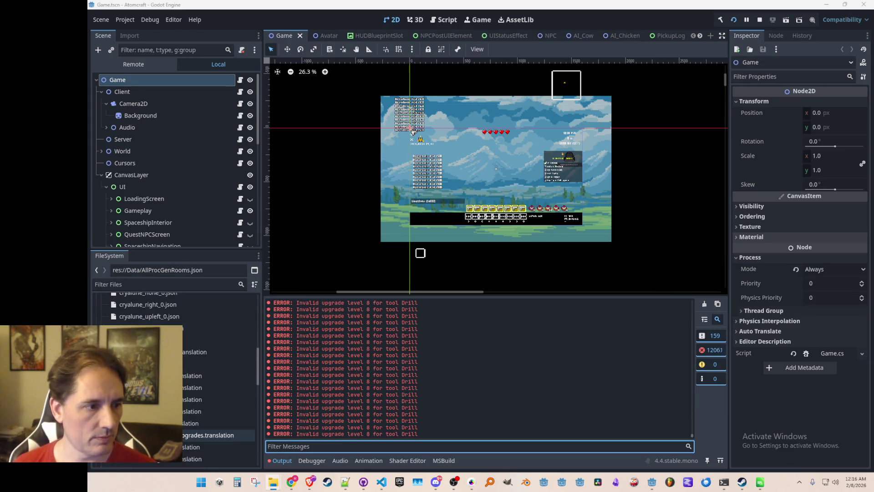
left_click(219, 364)
key("Delete")
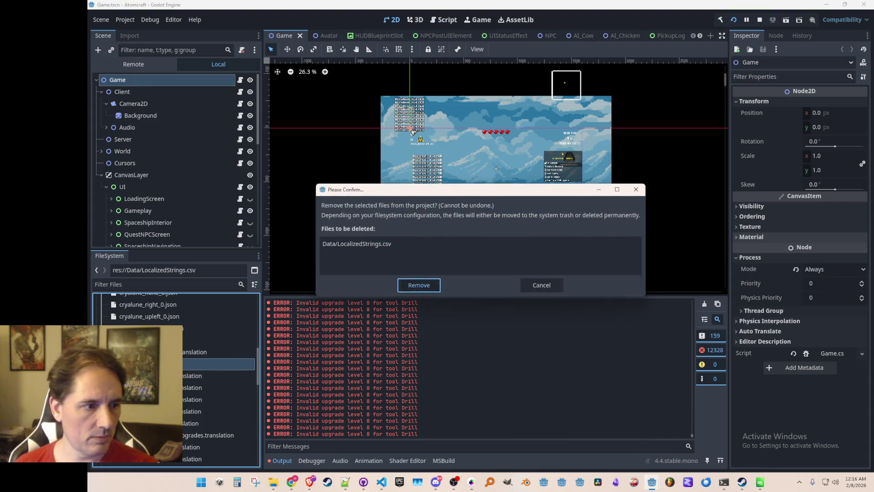
left_click(419, 285)
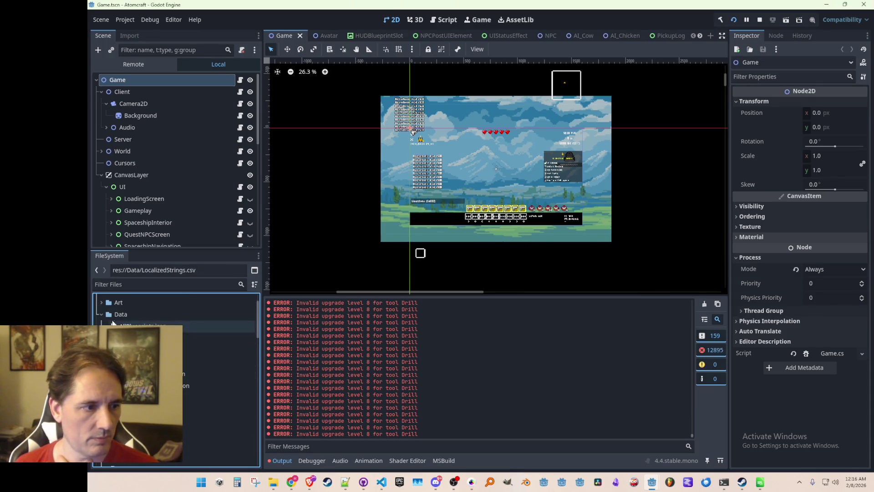
left_click(119, 314)
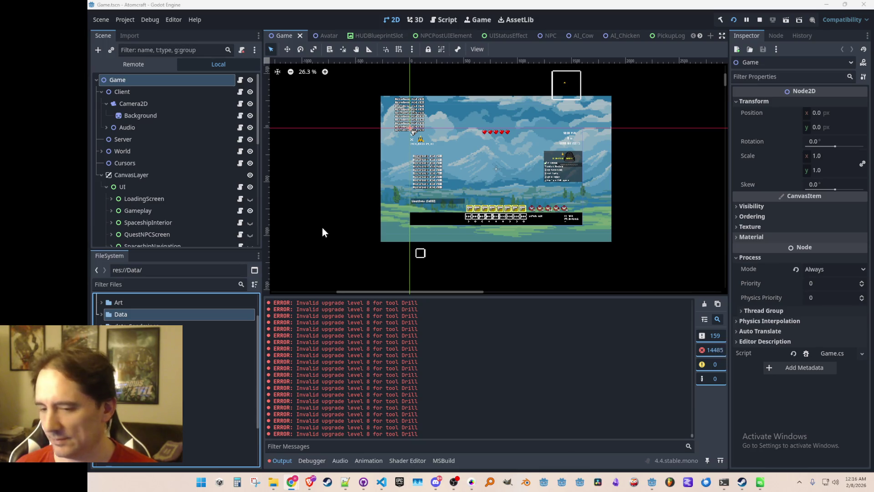
mouse_move(478, 208)
left_mouse_down()
mouse_move(480, 199)
mouse_move(551, 176)
left_mouse_up()
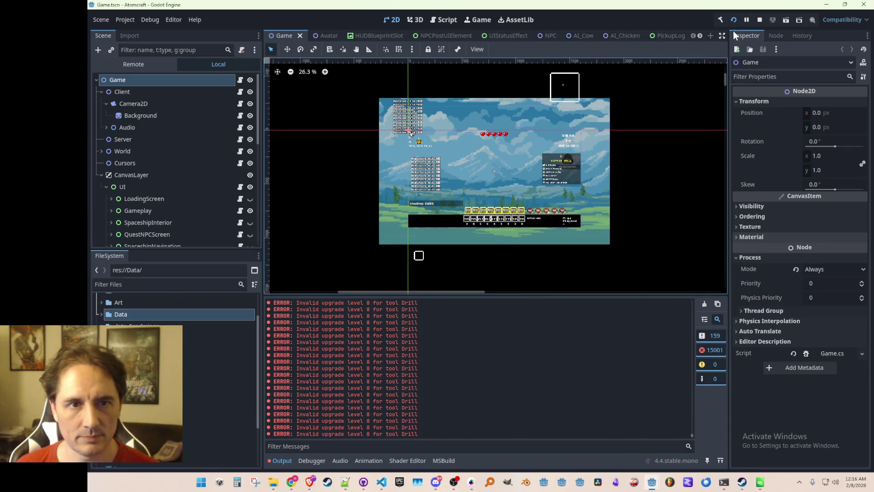
left_click(760, 20)
Step: Rerun the project and load a single-player world with a chosen player profile
left_click(731, 21)
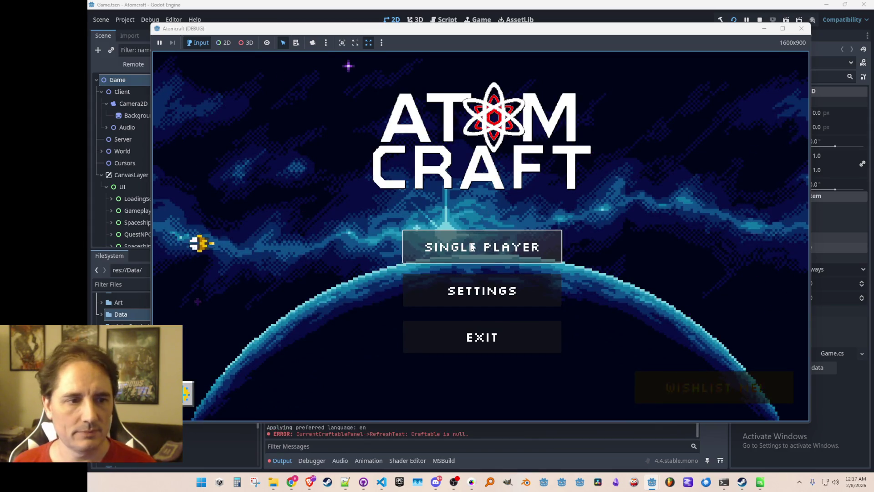
left_click(476, 243)
scroll(465, 246, "down", 2)
left_click(465, 247)
left_click(514, 180)
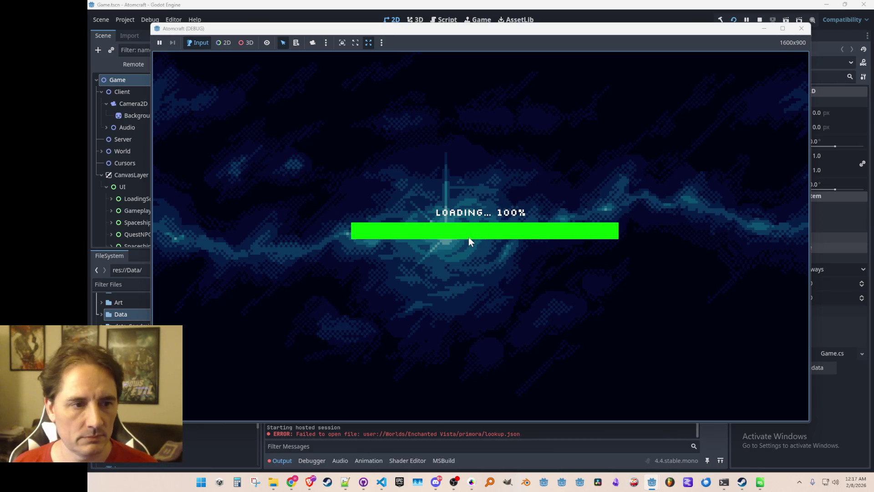
Step: Check the Tungsten Carbide Drill's shop cost and recipe, then equip the drill
key("i")
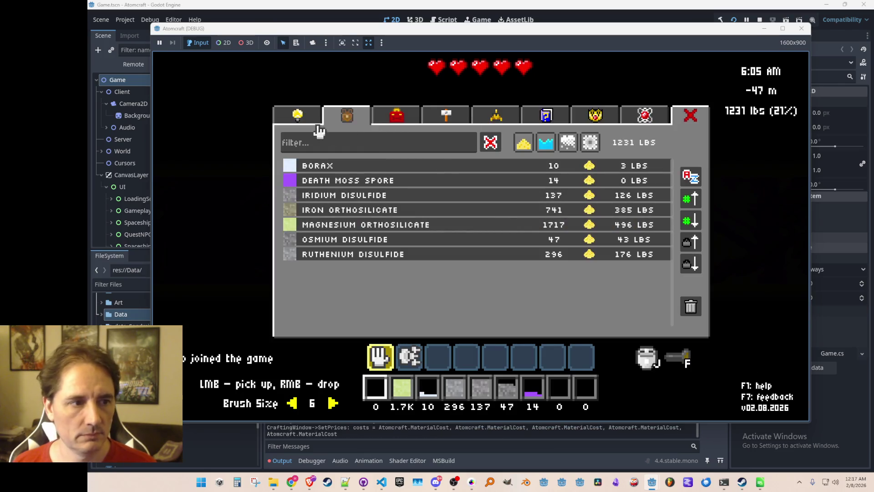
left_click(314, 120)
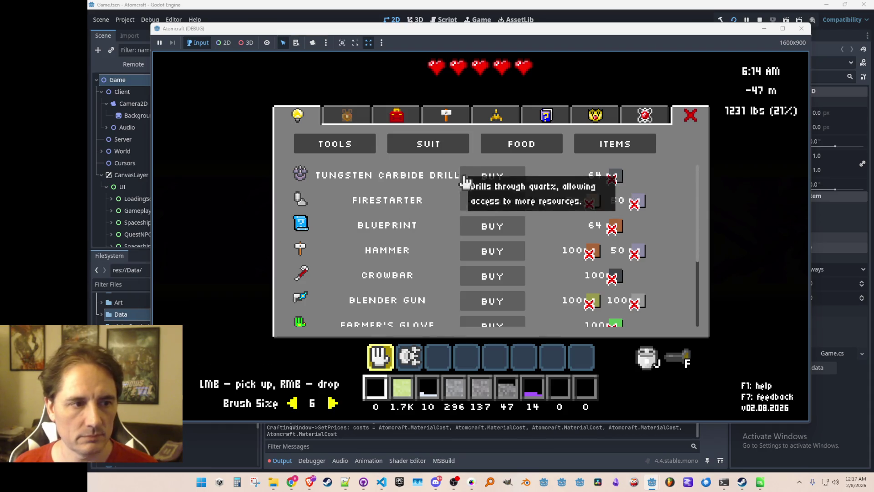
left_click(614, 177)
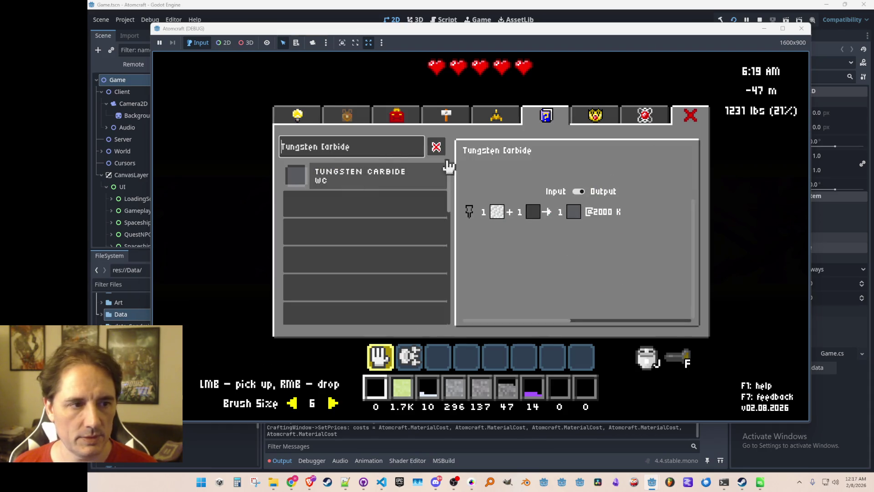
left_click(298, 117)
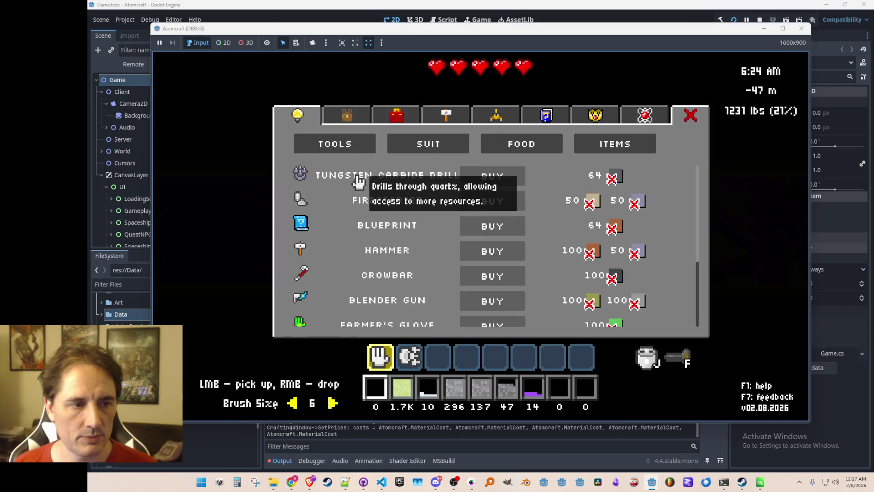
left_click(484, 179)
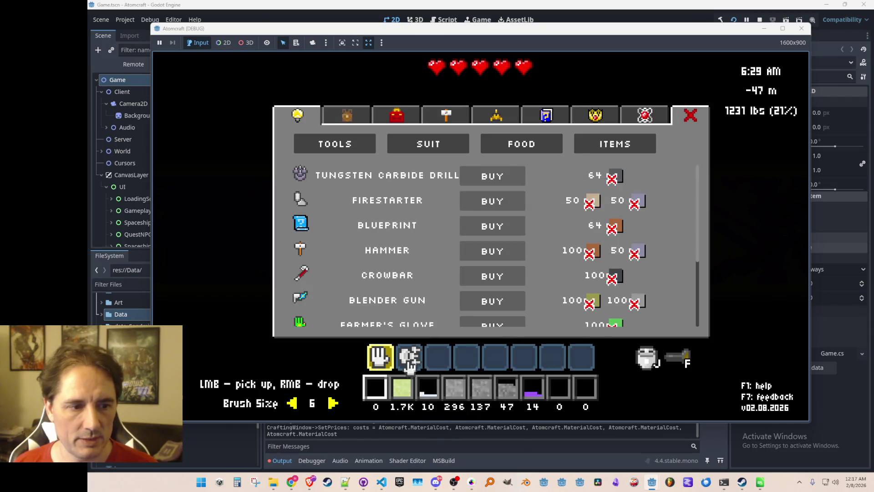
left_click(344, 117)
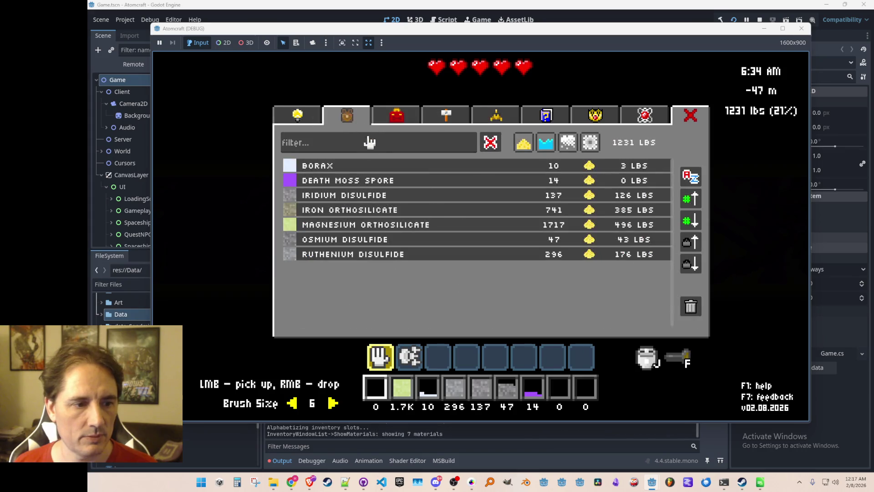
left_click(397, 116)
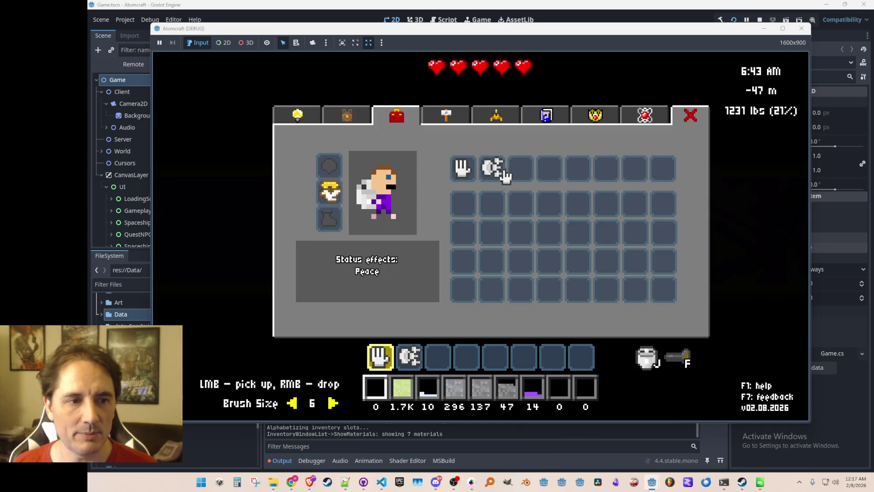
key("Escape")
key("2")
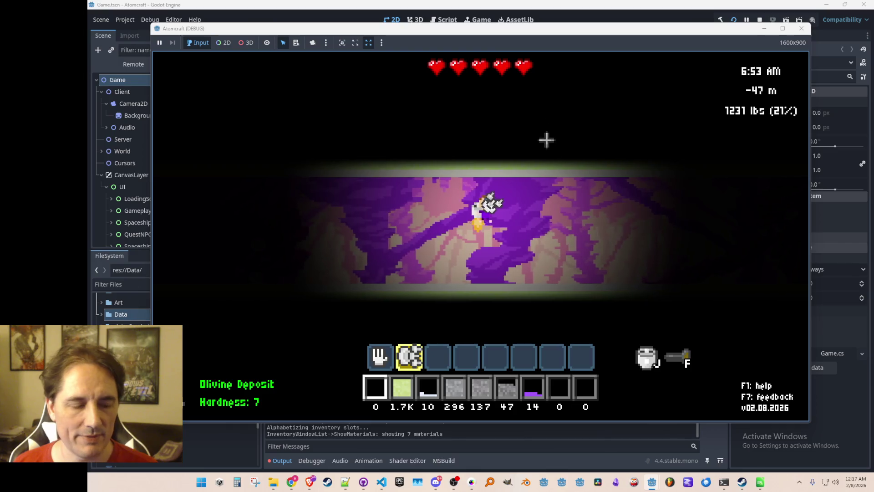
Step: Browse the crafting recipes, tool grid, materials and shop lists, then close the window
key("i")
key("c")
left_click(402, 119)
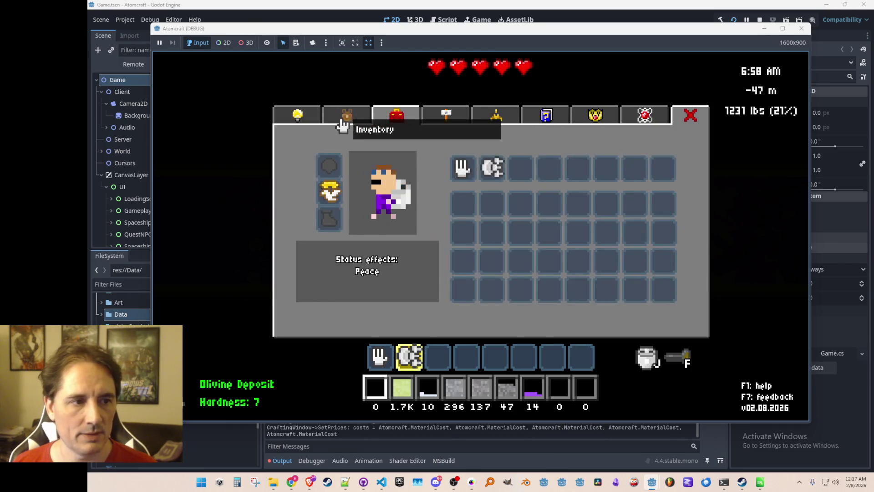
left_click(345, 120)
left_click(298, 116)
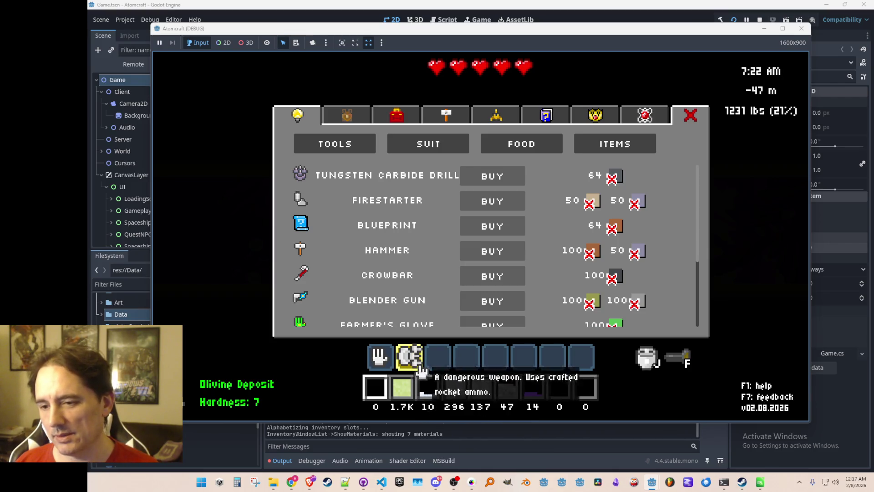
key("Escape")
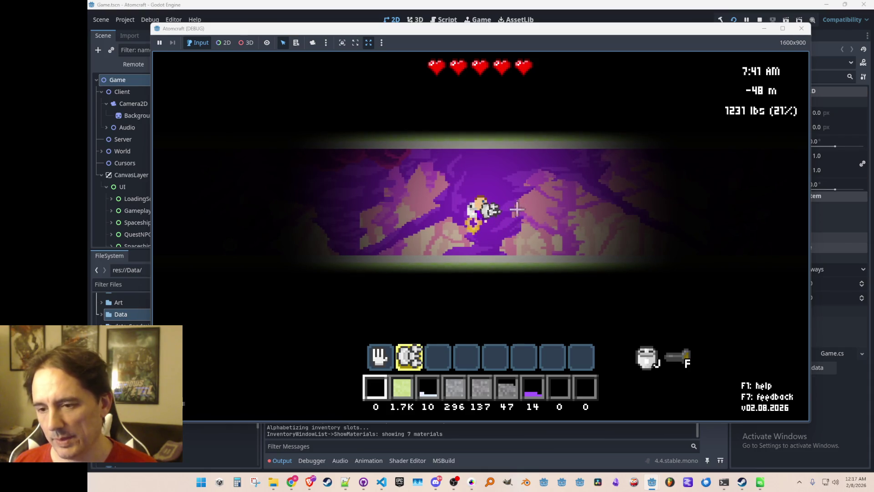
key("c")
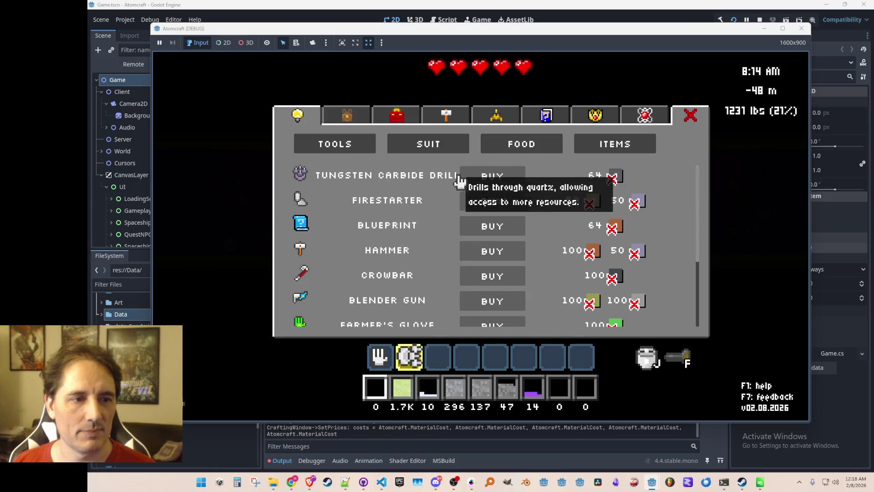
key("Escape")
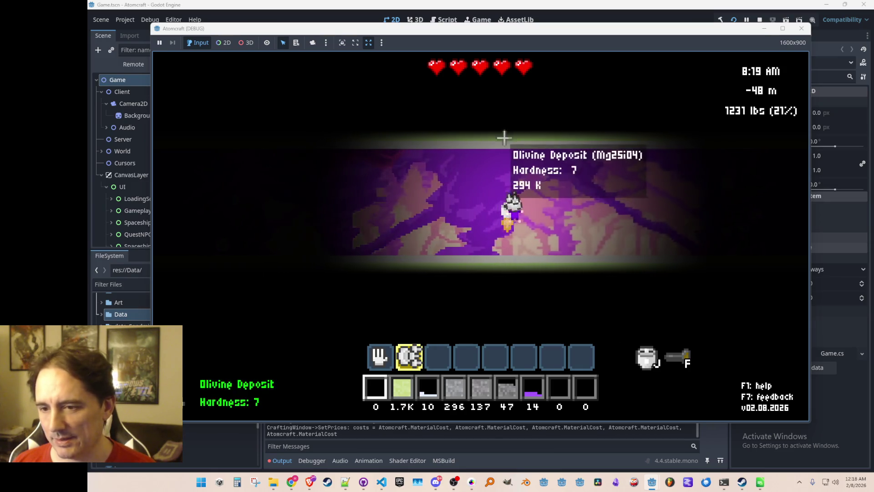
Step: Fly the player down into the purple olivine deposit and move slightly right
key("b")
key("w")
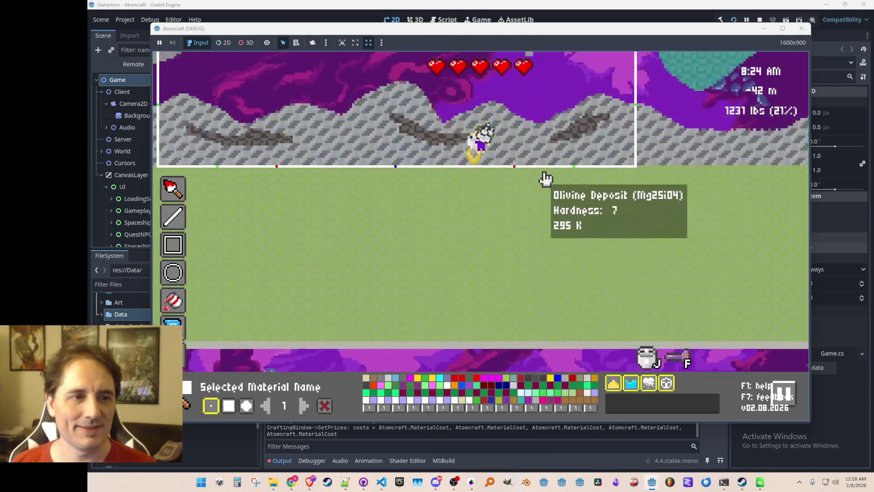
key("s")
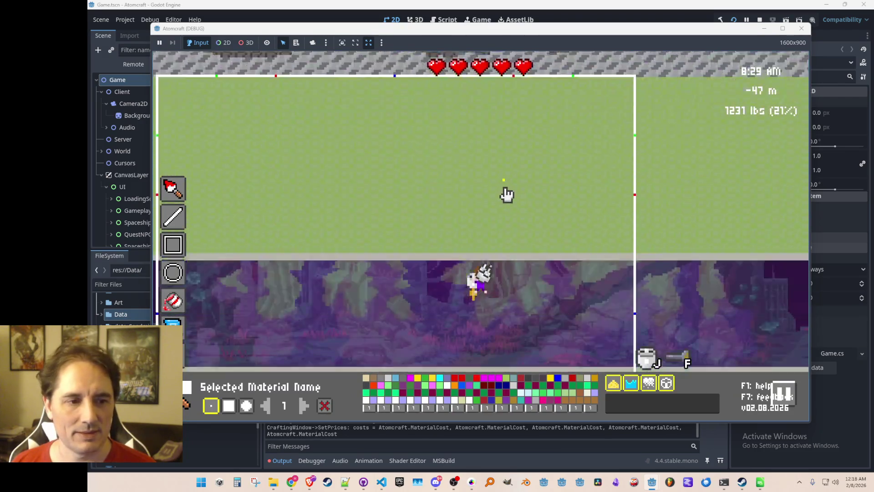
key("w")
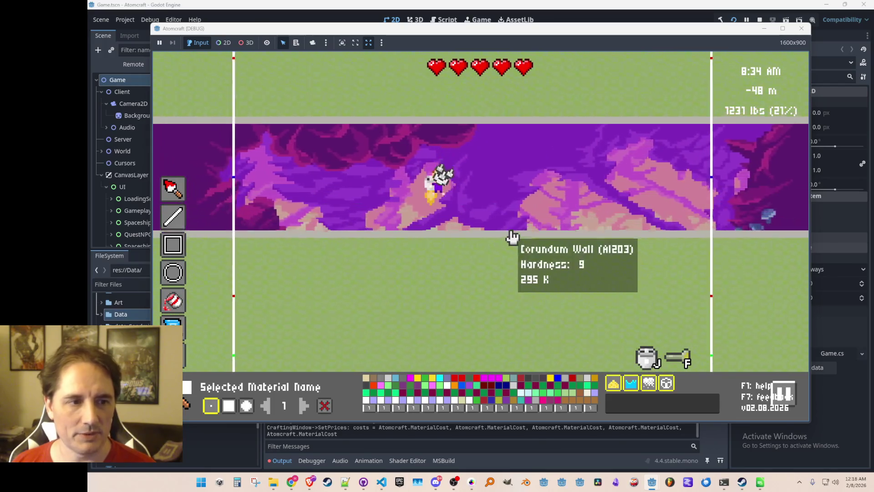
key("s")
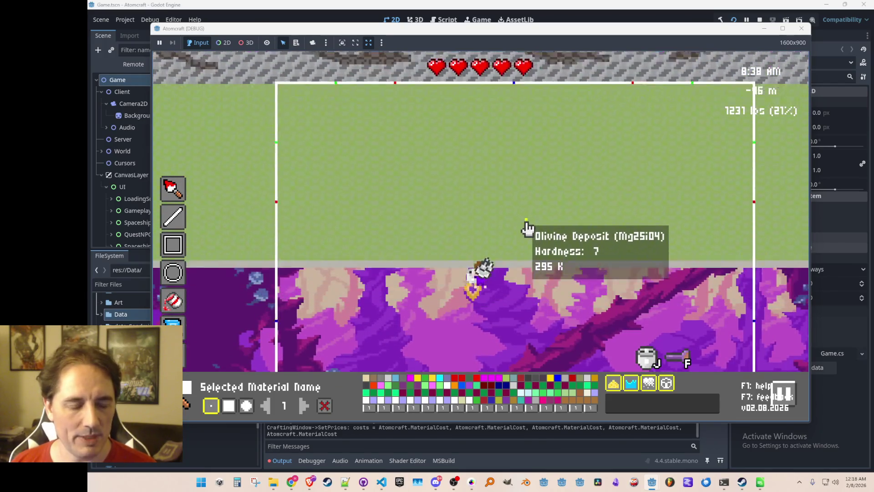
key("Escape")
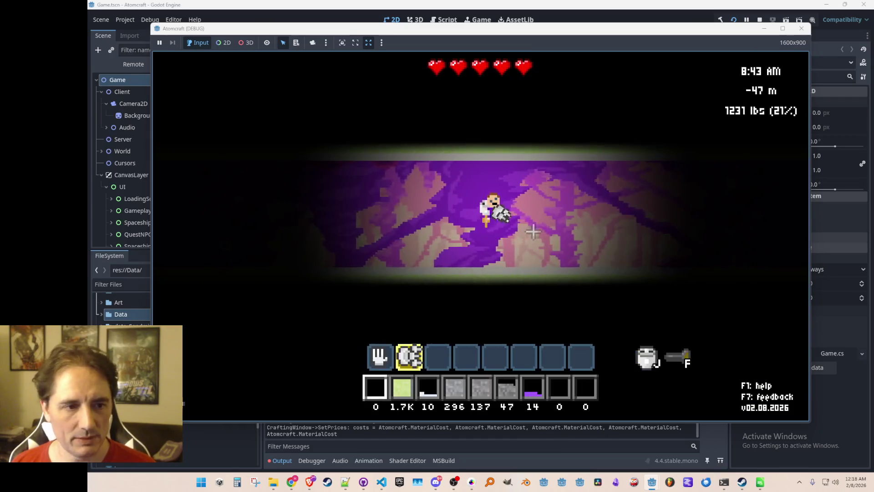
key("d")
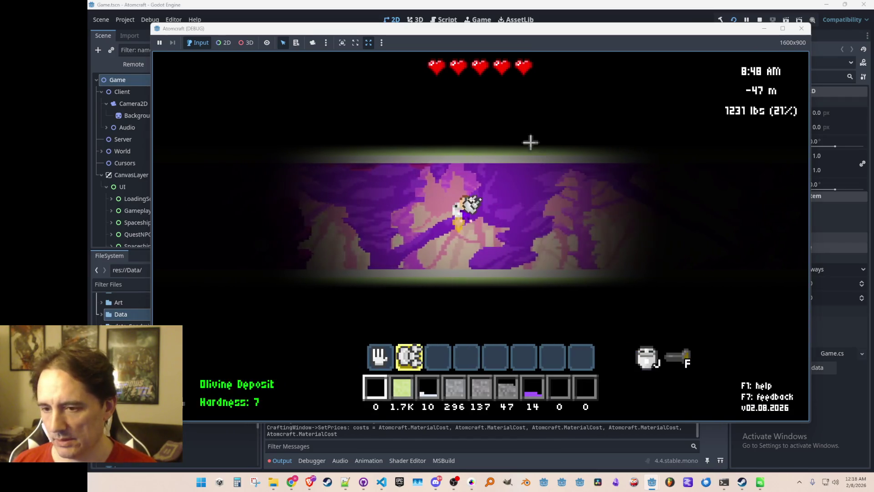
mouse_move(527, 171)
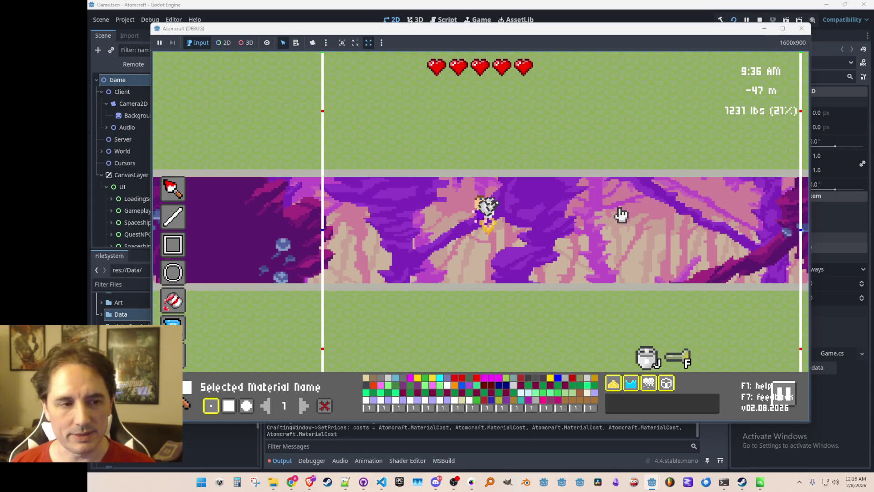
Step: Toggle between build and play mode, ending in build mode
key("Tab")
key("Tab")
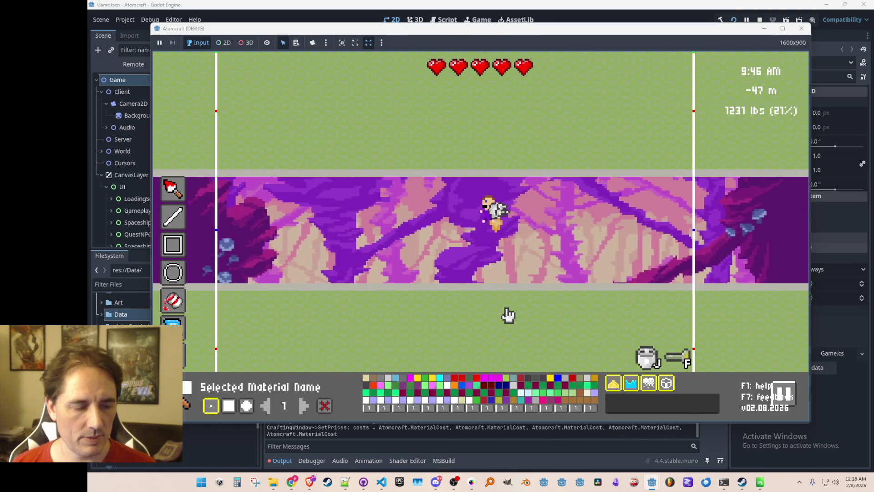
key("Tab")
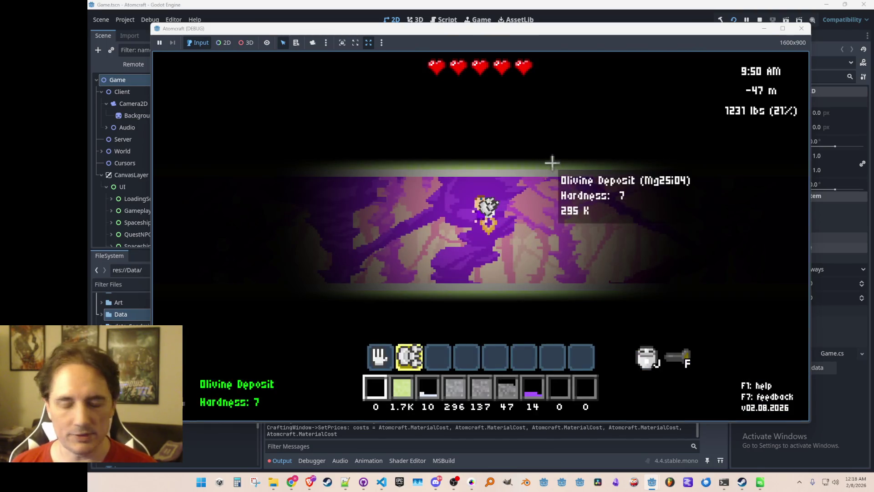
key("Tab")
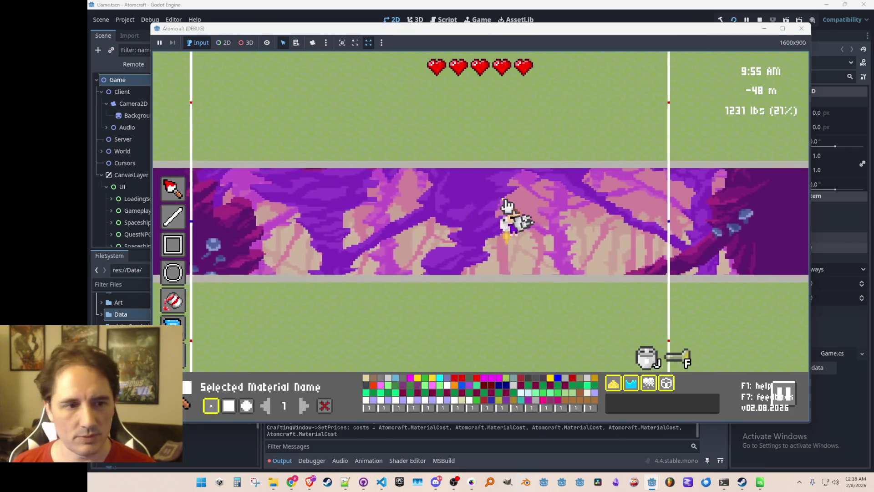
Step: Search 'corun' and choose Corundum Wall with the Line tool and a square brush
left_click(639, 409)
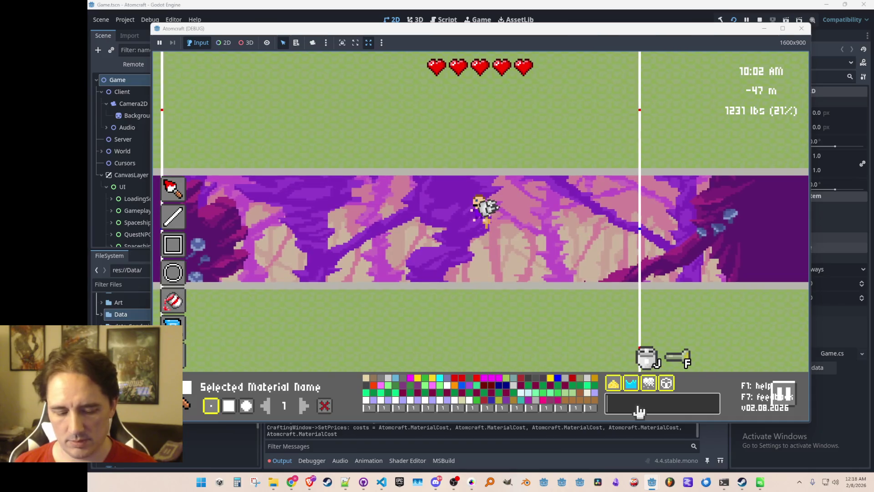
type("Cobalt")
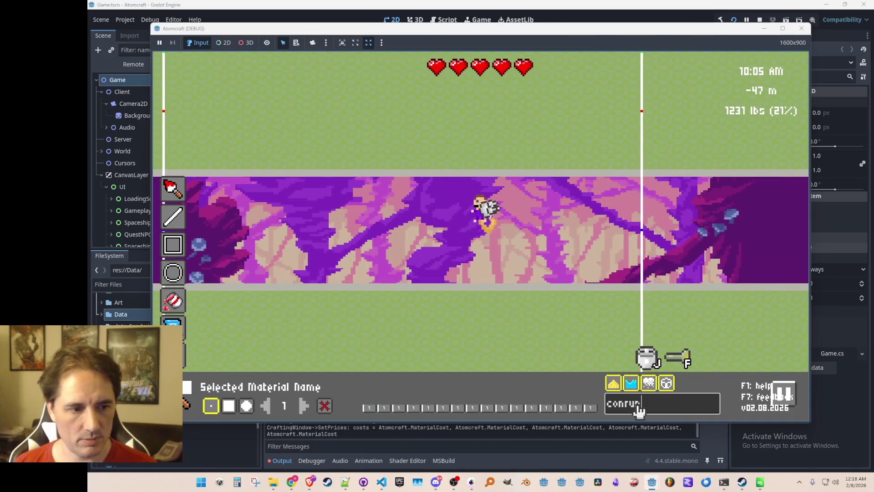
key("Return")
type("corun")
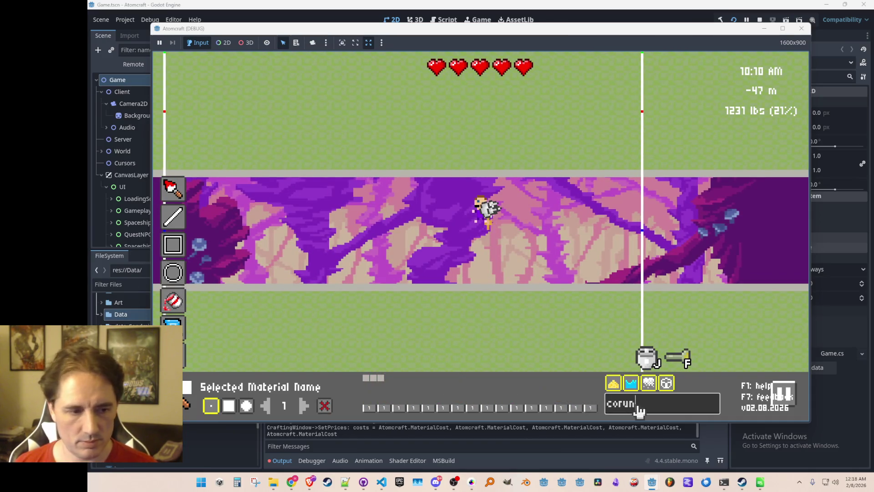
left_click(380, 379)
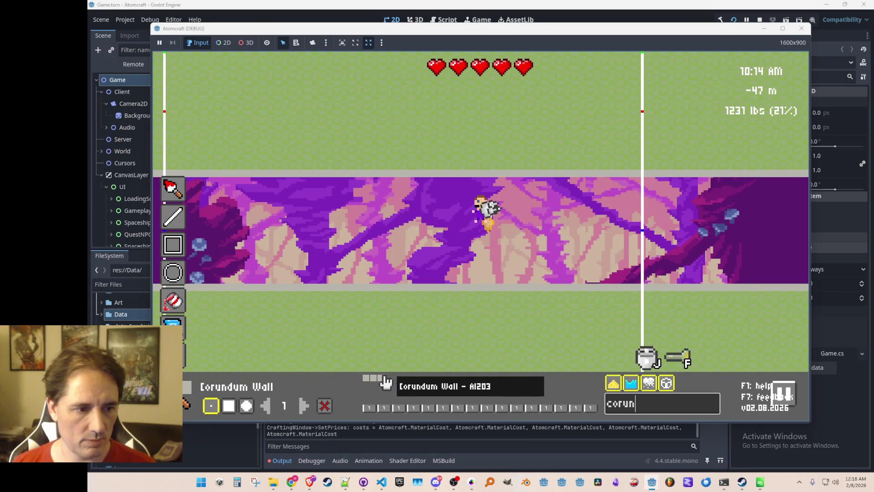
left_click(176, 222)
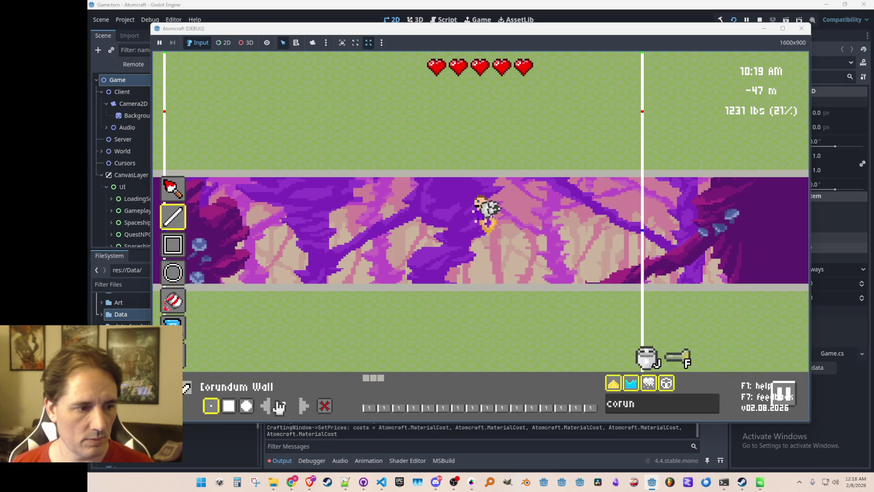
left_click(230, 408)
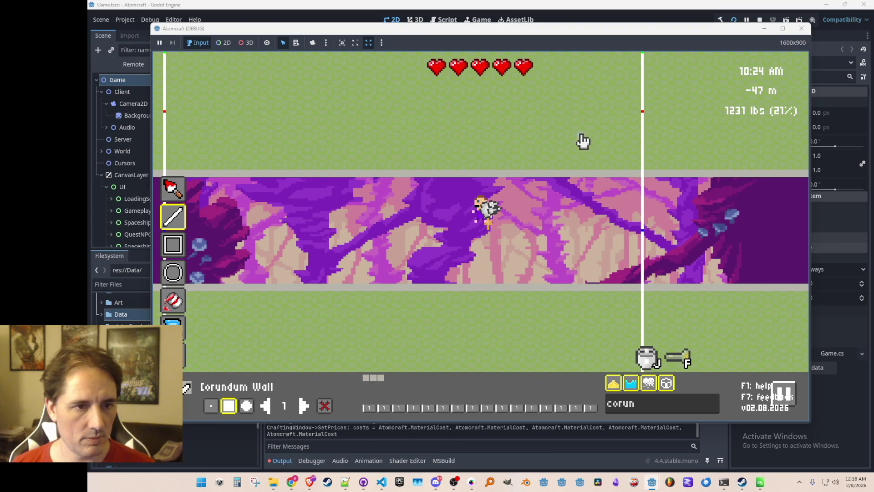
Step: Fly the character up and down to position it over the olivine deposit
key("w")
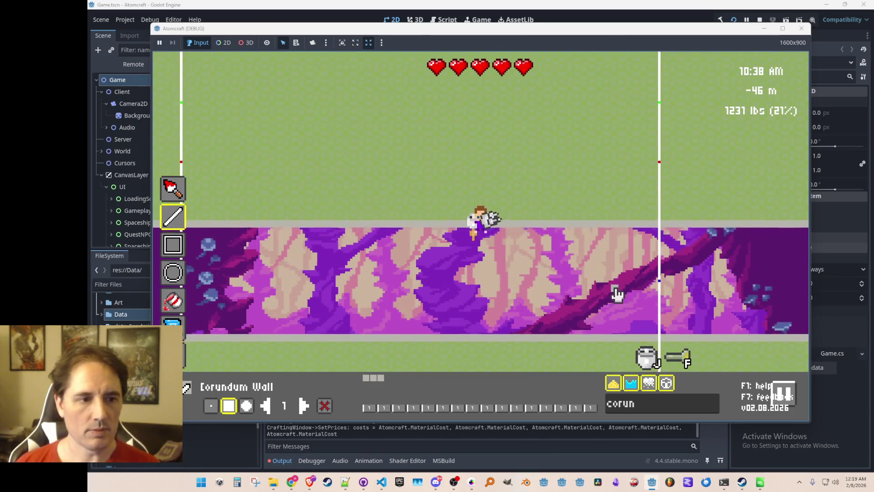
key("s")
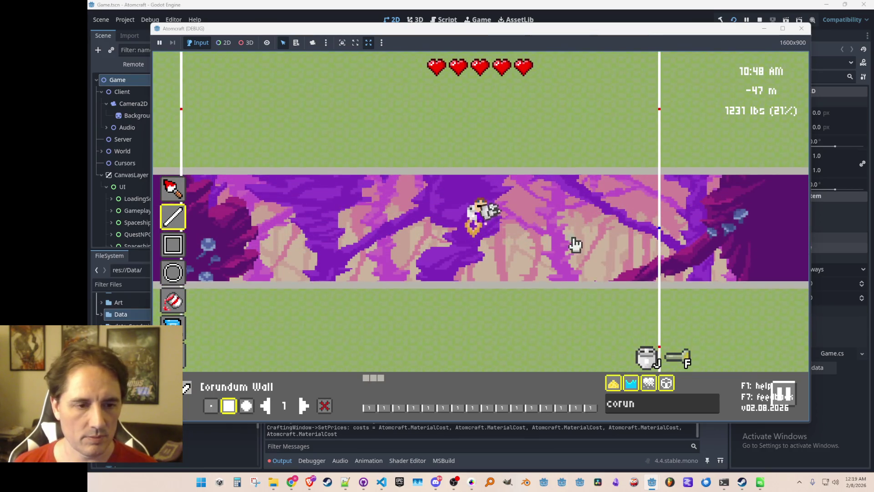
mouse_move(580, 195)
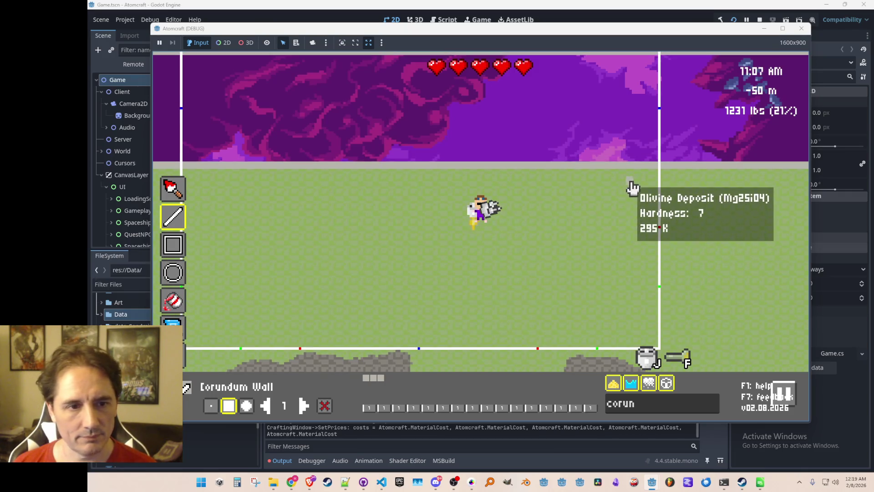
key("w")
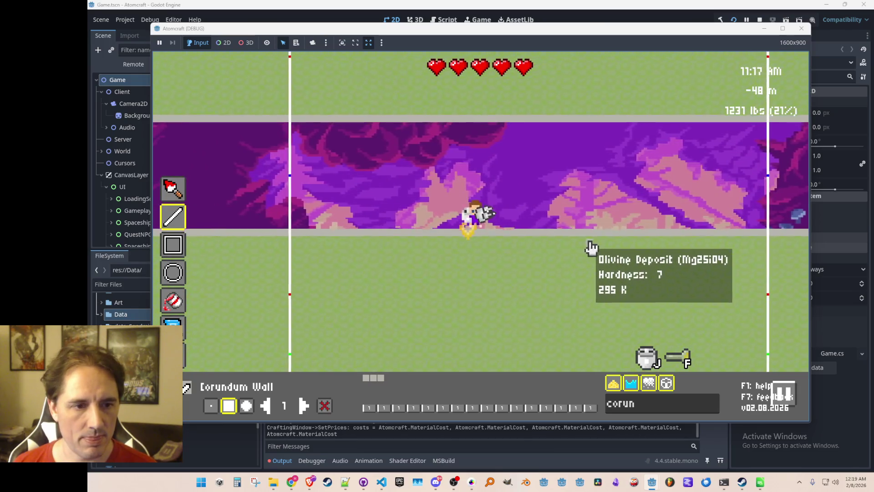
key("w")
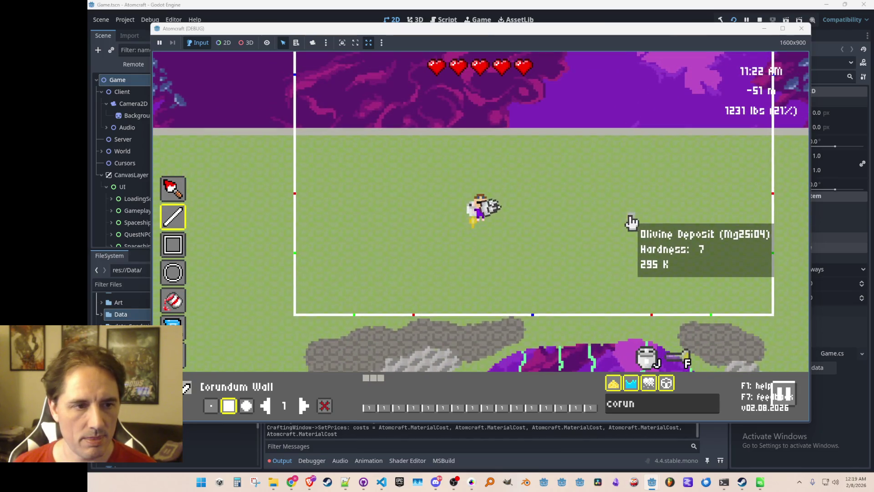
Step: Raise the brush size to 10 and drag a vertical shaft through the olivine rock
left_click(304, 406)
left_click(304, 406)
left_click(304, 406)
left_click(304, 406)
left_click(304, 405)
left_click(304, 406)
left_click(304, 406)
left_click(304, 406)
left_click(304, 405)
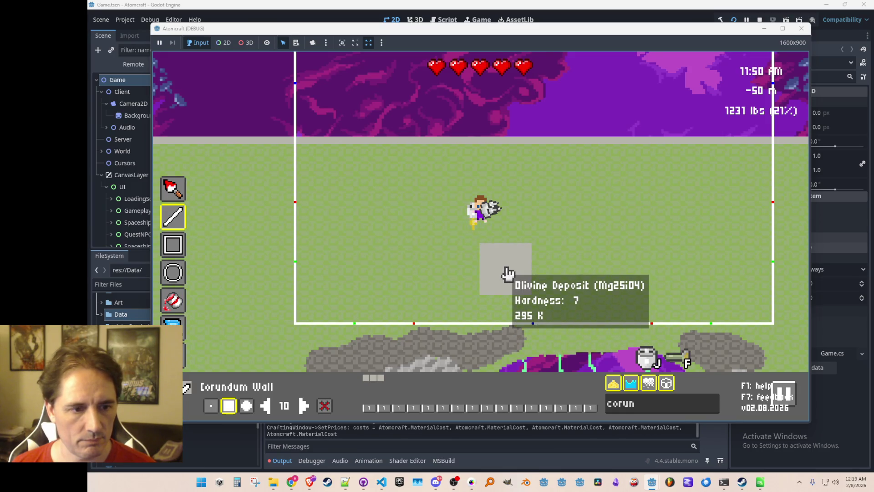
left_click_drag(508, 273, 507, 144)
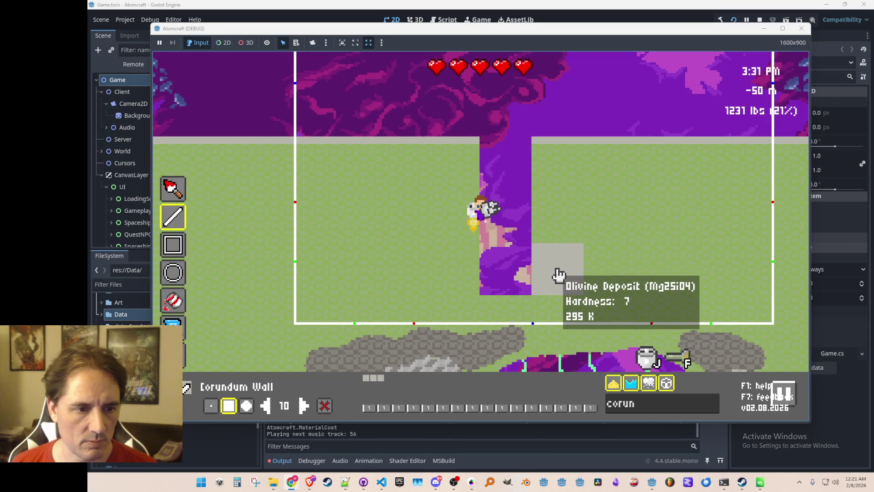
Step: Widen the shaft and clear a wide rectangular room of olivine beneath it
left_click_drag(558, 273, 562, 148)
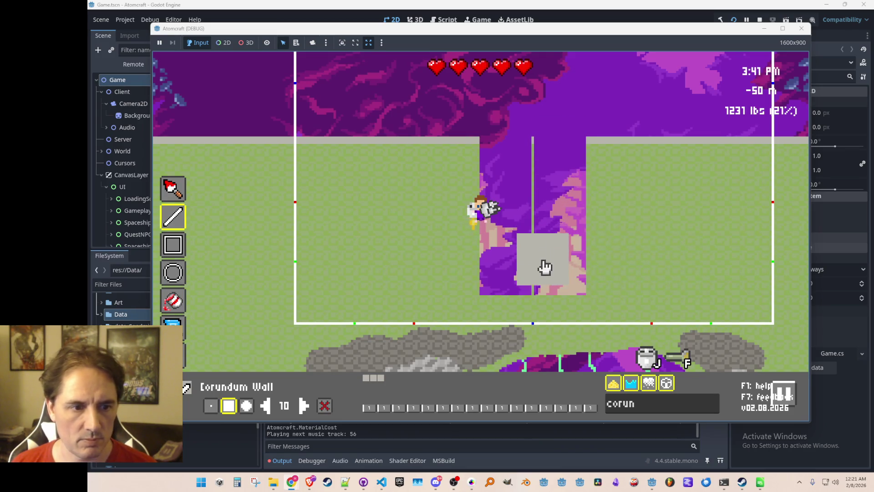
left_click_drag(542, 258, 544, 138)
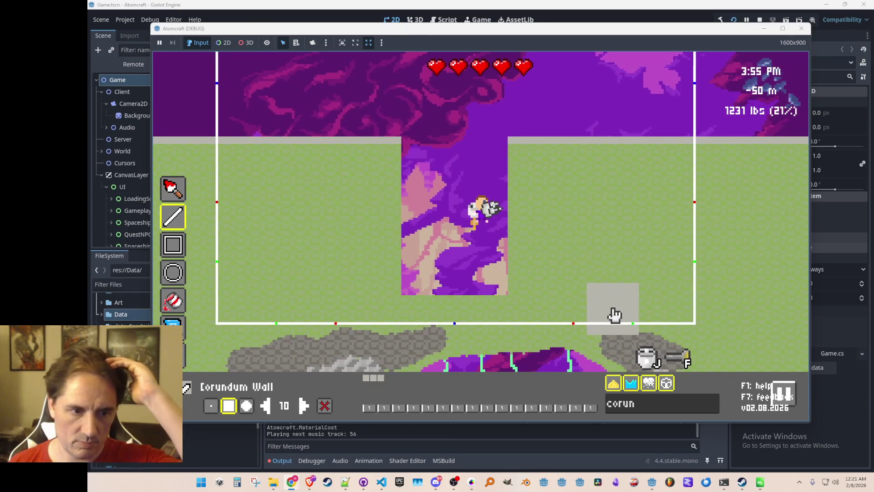
mouse_move(531, 273)
left_mouse_down()
mouse_move(641, 274)
mouse_move(642, 206)
mouse_move(273, 205)
left_mouse_up()
mouse_move(273, 204)
left_mouse_down()
mouse_move(263, 252)
mouse_move(273, 265)
left_mouse_up()
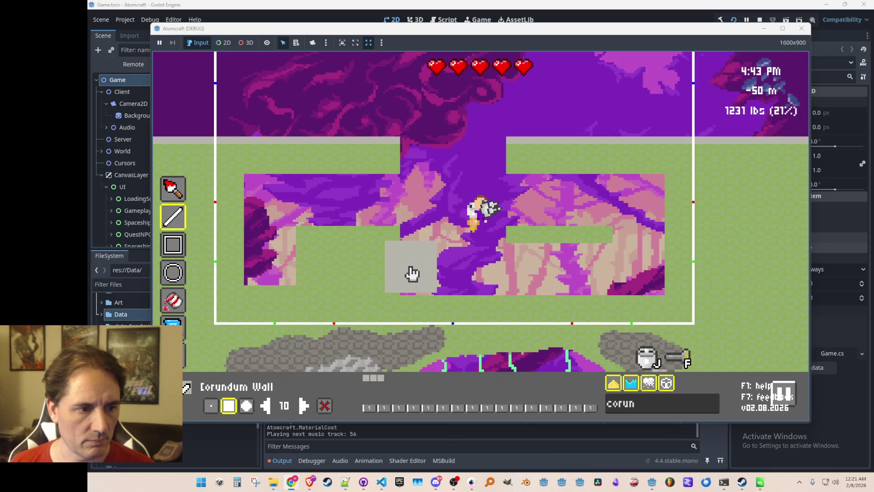
mouse_move(409, 275)
left_mouse_down()
mouse_move(287, 267)
mouse_move(275, 275)
left_mouse_up()
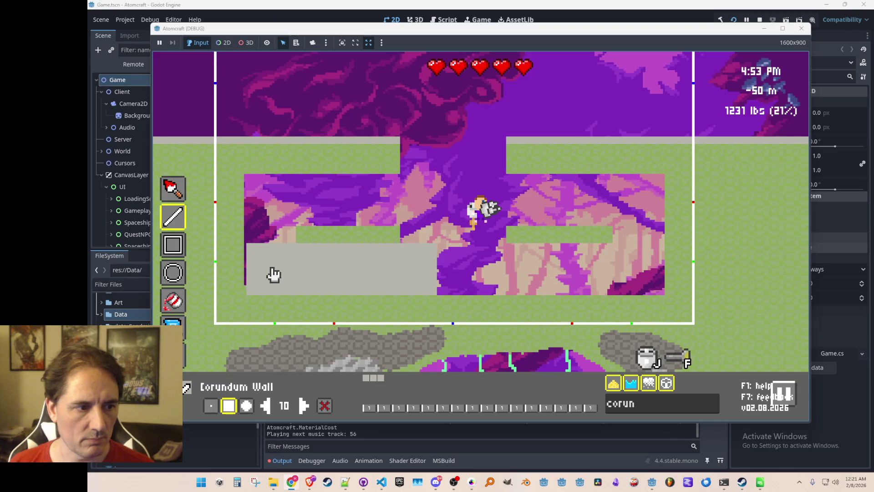
mouse_move(285, 248)
left_mouse_down()
mouse_move(543, 238)
mouse_move(611, 244)
mouse_move(618, 268)
left_mouse_up()
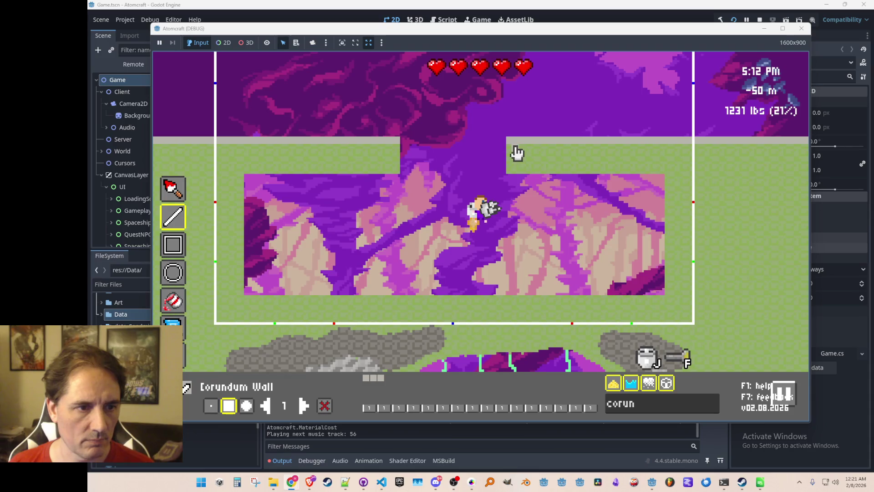
Step: Draw thin Corundum walls along the room's floor, bottom edge and left side
mouse_move(512, 167)
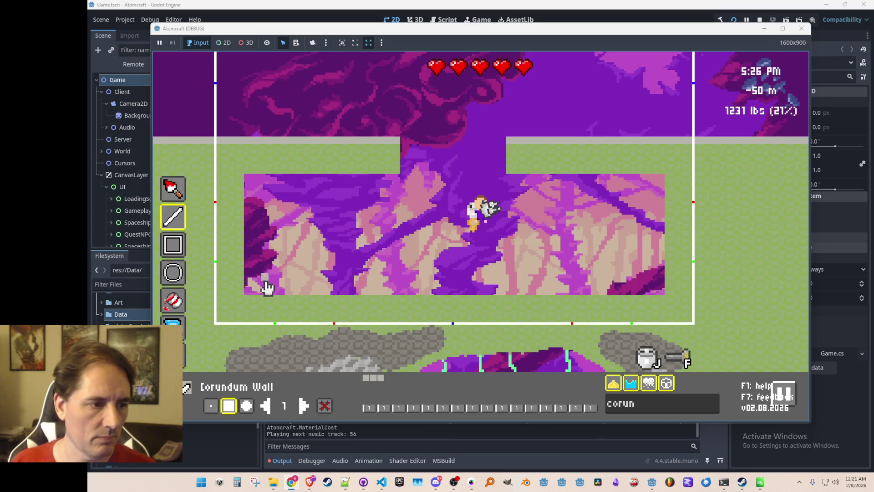
mouse_move(249, 305)
left_click_drag(248, 305, 663, 306)
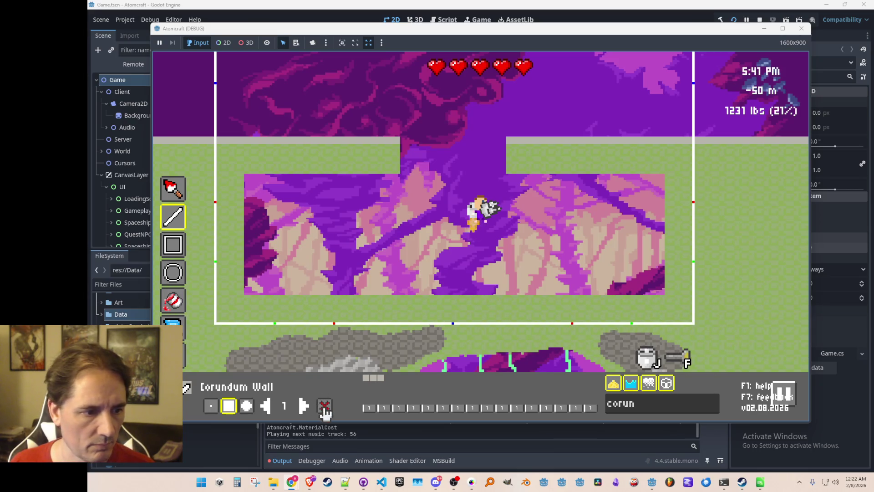
mouse_move(306, 300)
left_mouse_down()
mouse_move(672, 302)
mouse_move(680, 241)
mouse_move(672, 173)
mouse_move(511, 174)
left_mouse_up()
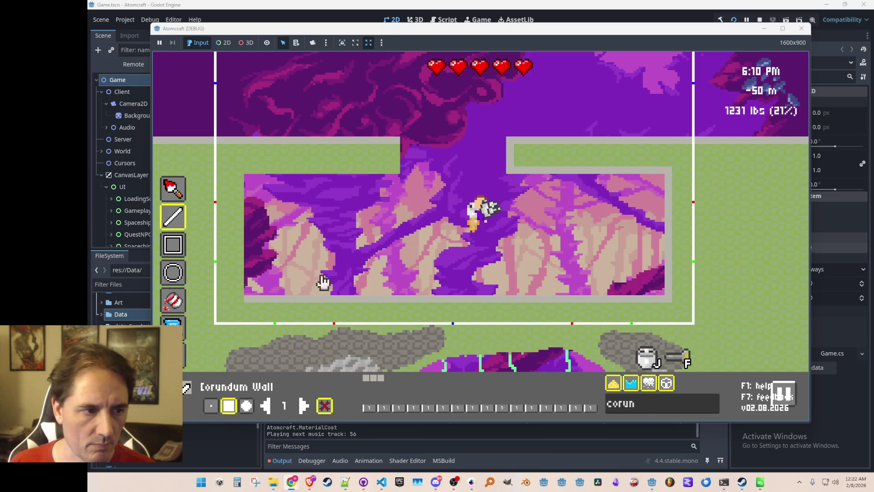
left_click_drag(242, 304, 241, 180)
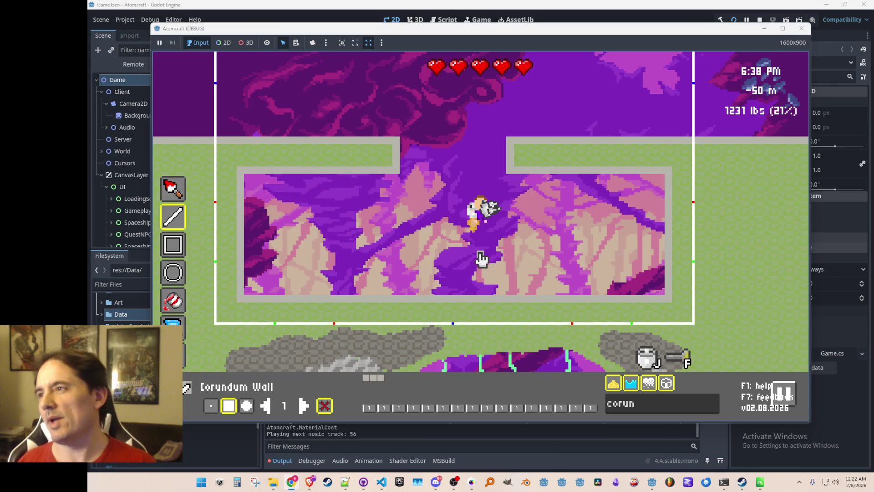
Step: Fly the character up and across the room to land on the new Corundum wall
key("w")
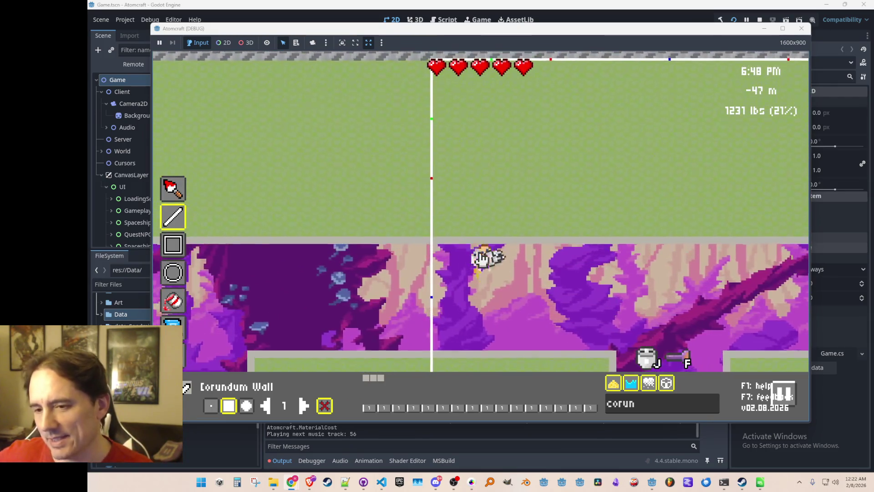
key("s")
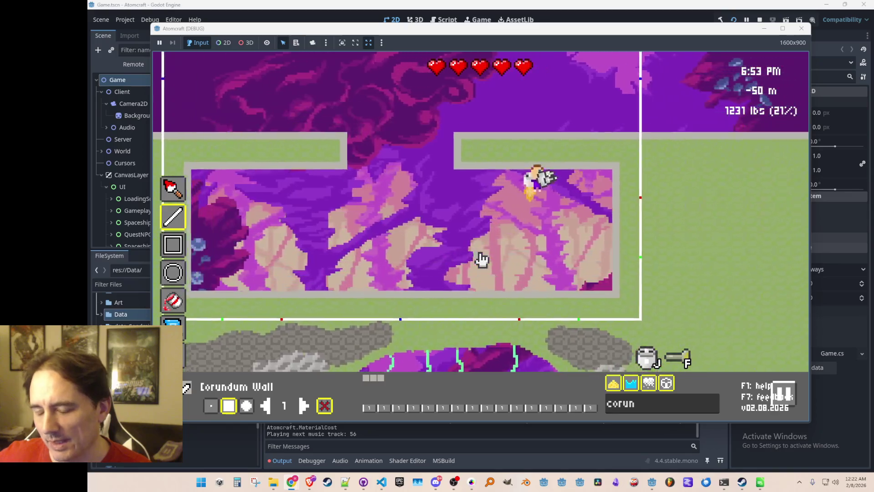
key("w")
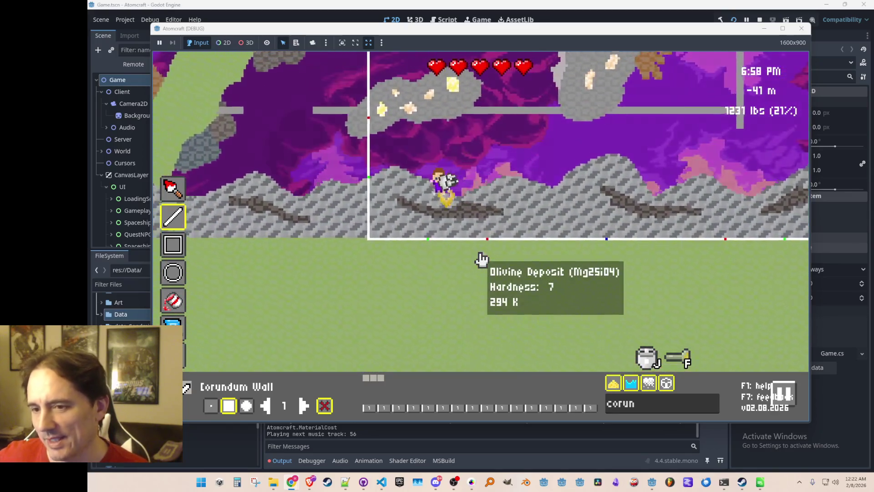
key("s")
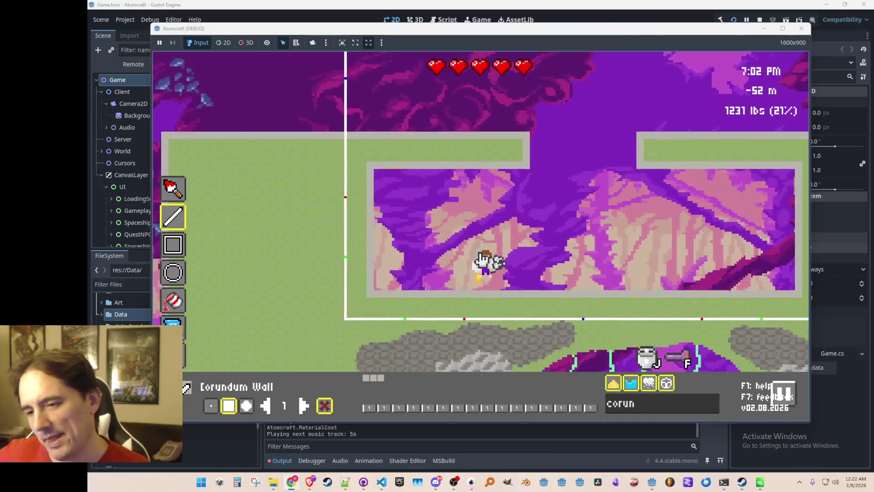
key("w")
key("d")
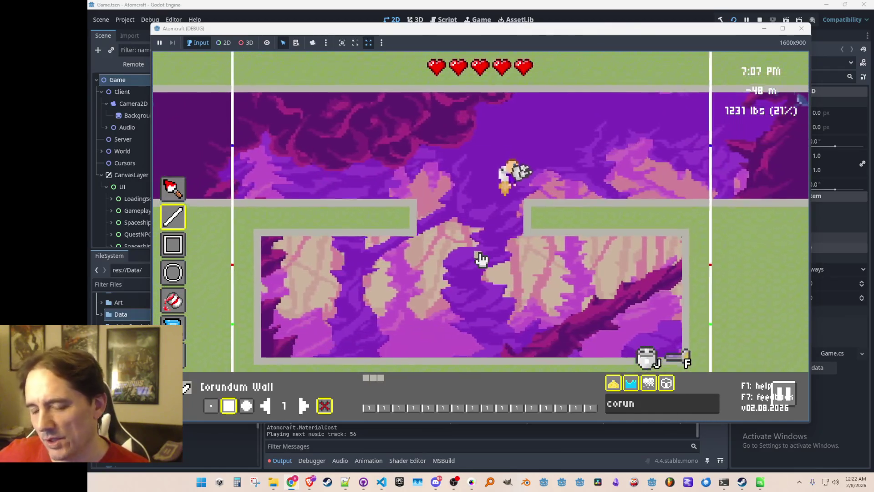
key("d")
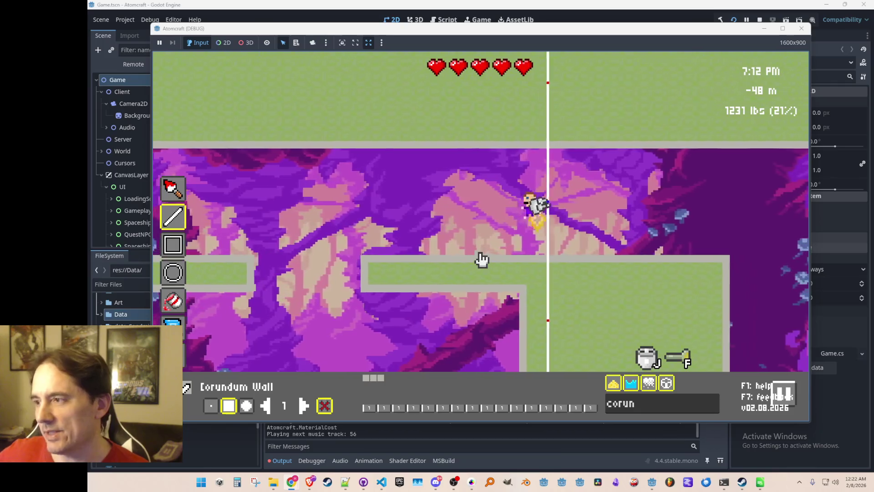
key("a")
key("d")
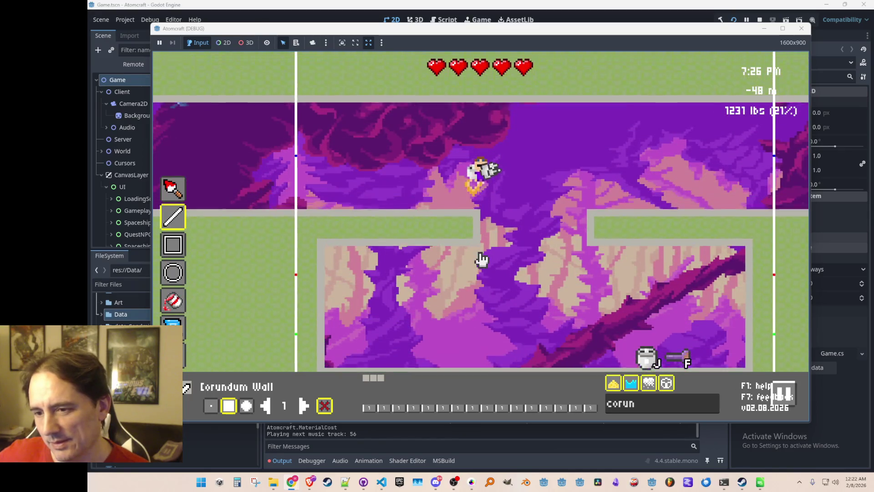
key("d")
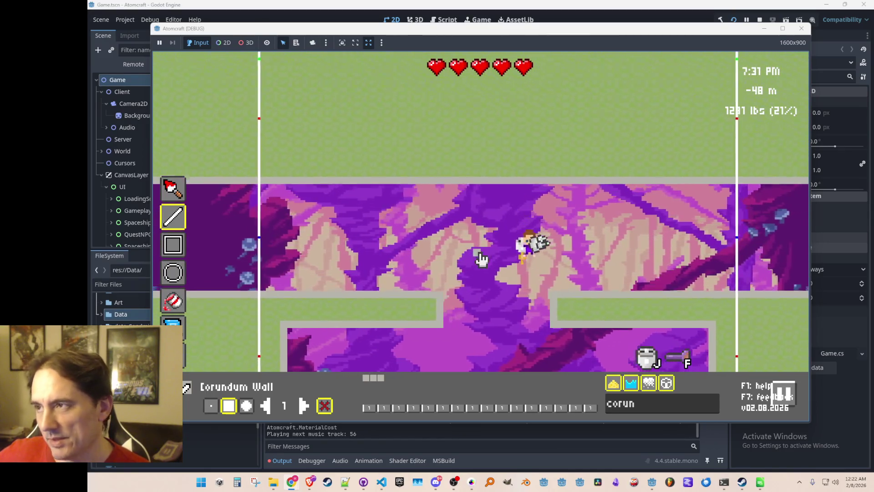
key("a")
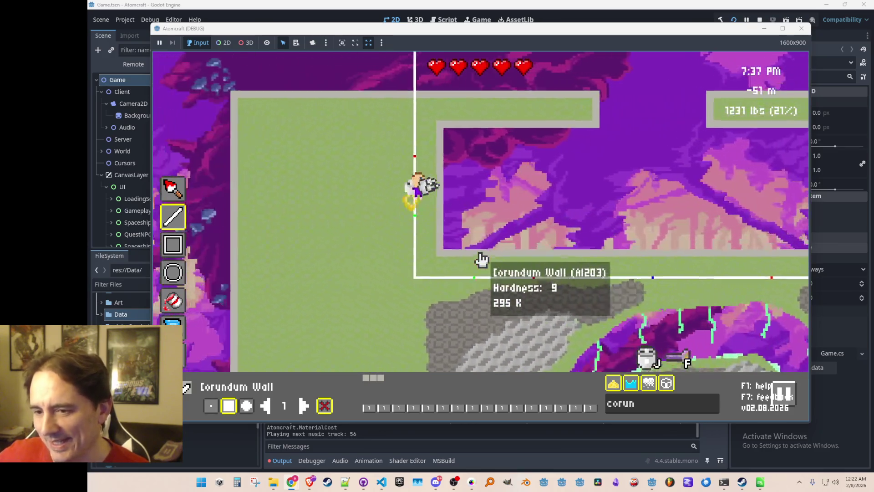
Step: Jetpack up toward the cave ceiling, then drift right and down
key("w")
key("d")
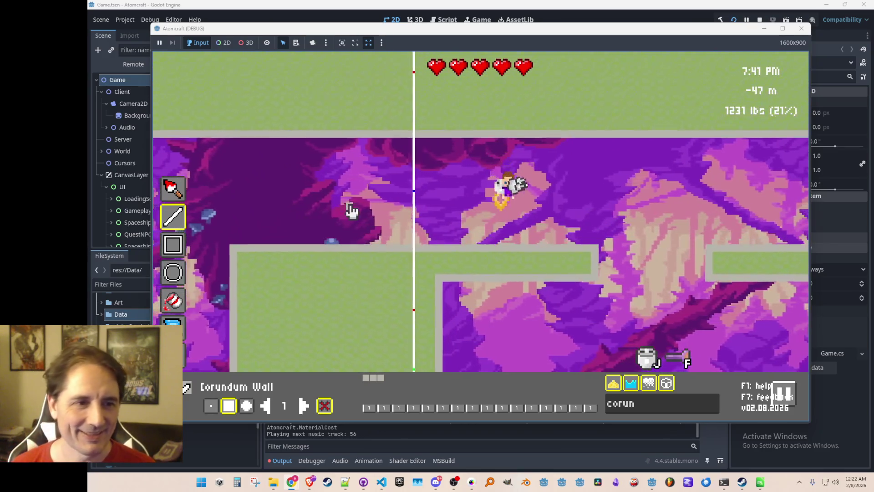
key("s")
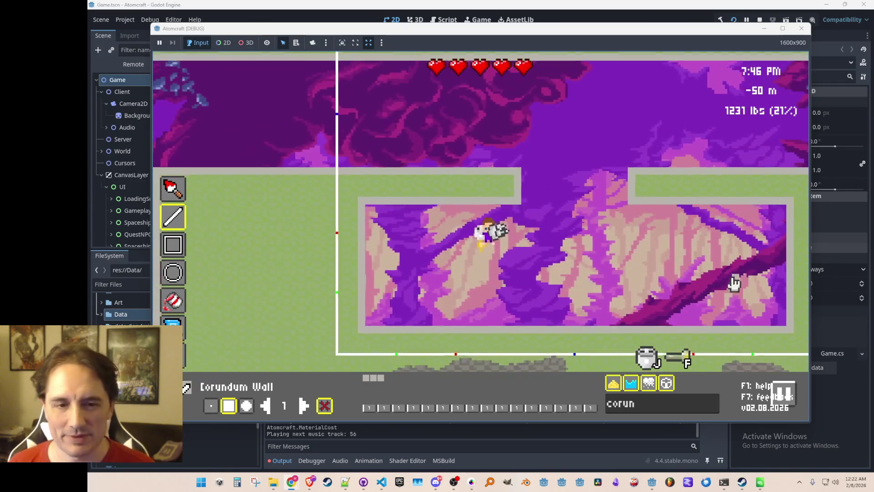
key("w")
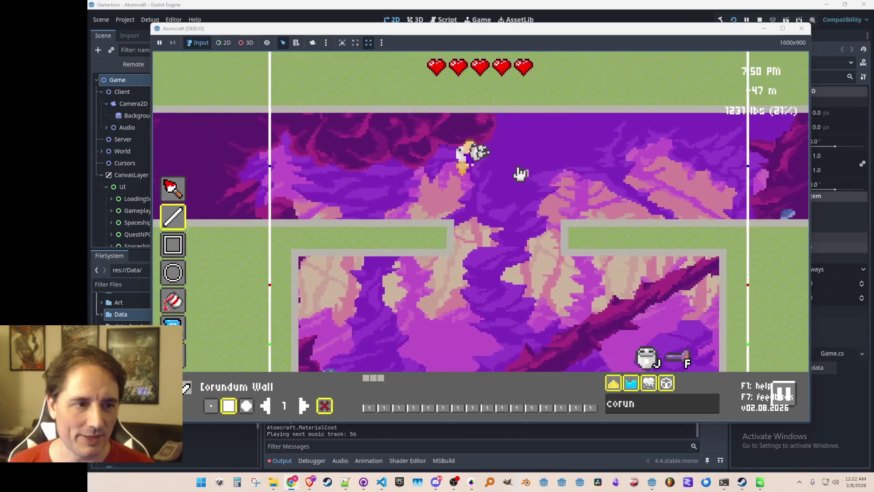
key("w")
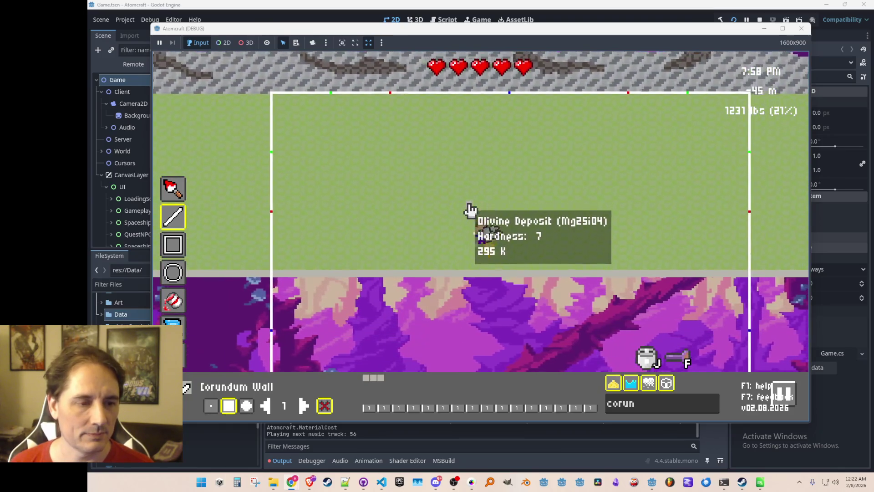
key("s")
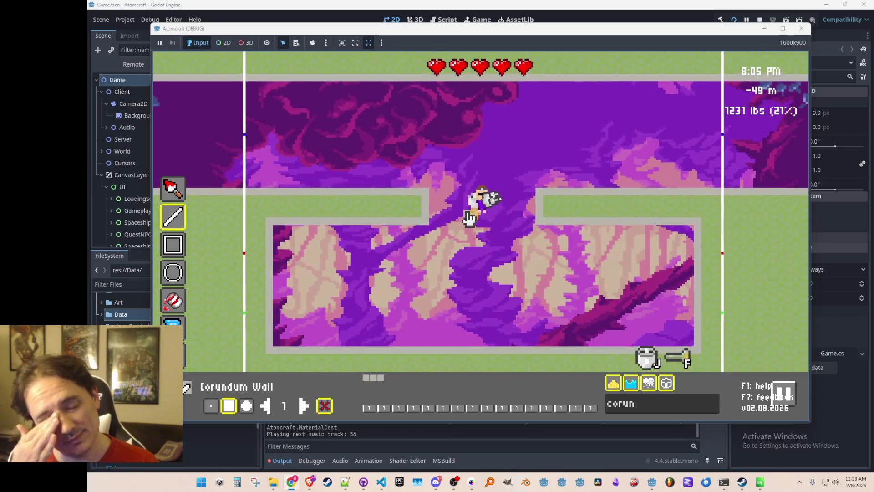
key("w")
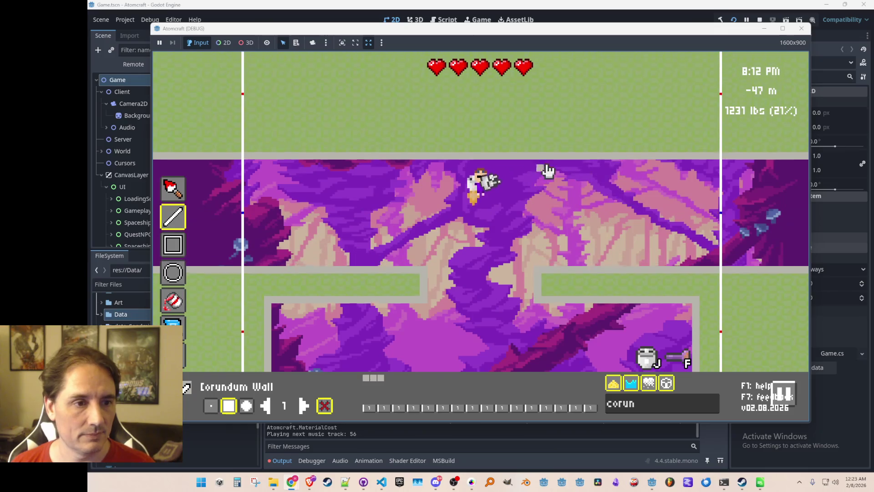
mouse_move(541, 176)
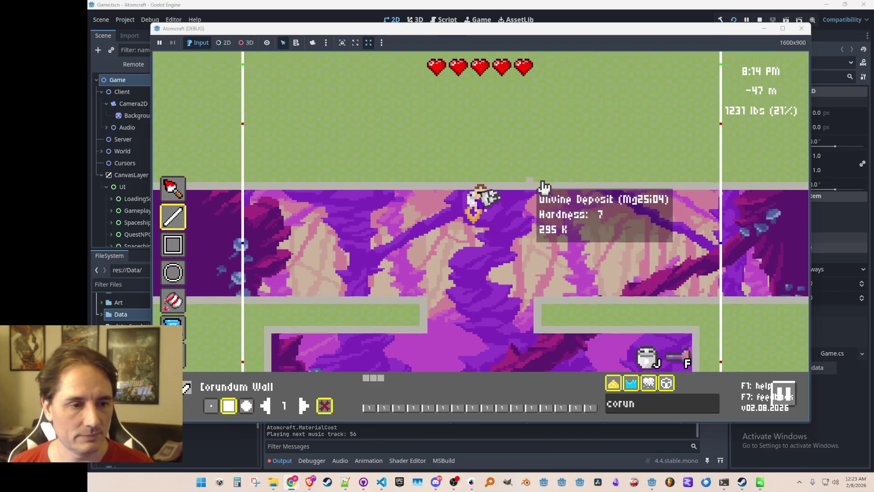
key("w")
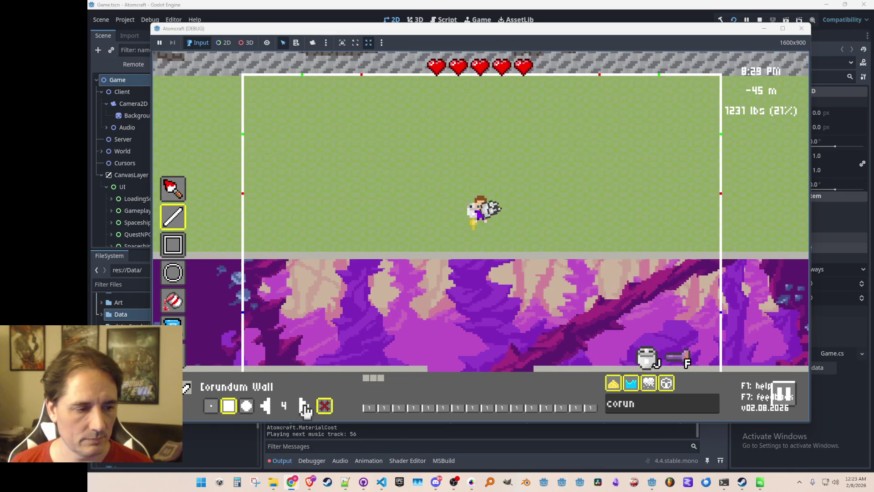
key("d")
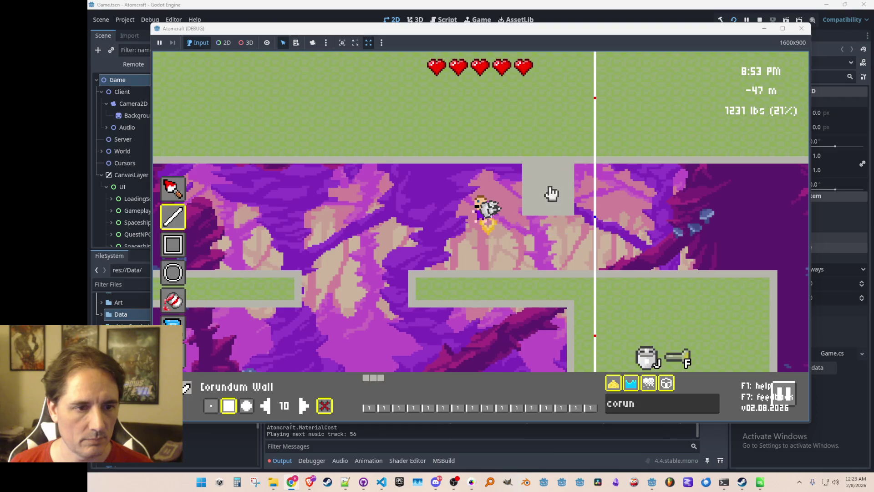
Step: Paint Corundum Wall into the ground above the cave, filling a room on the right
left_click(554, 110)
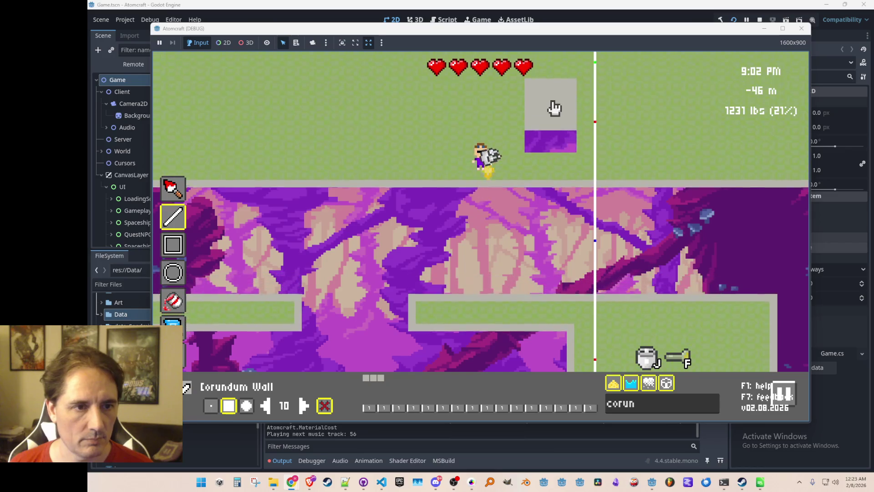
key("w")
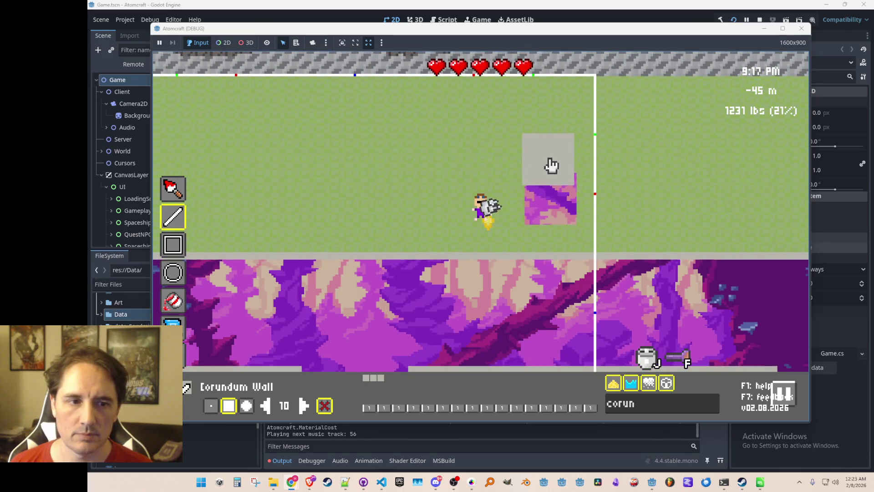
left_click_drag(550, 165, 553, 138)
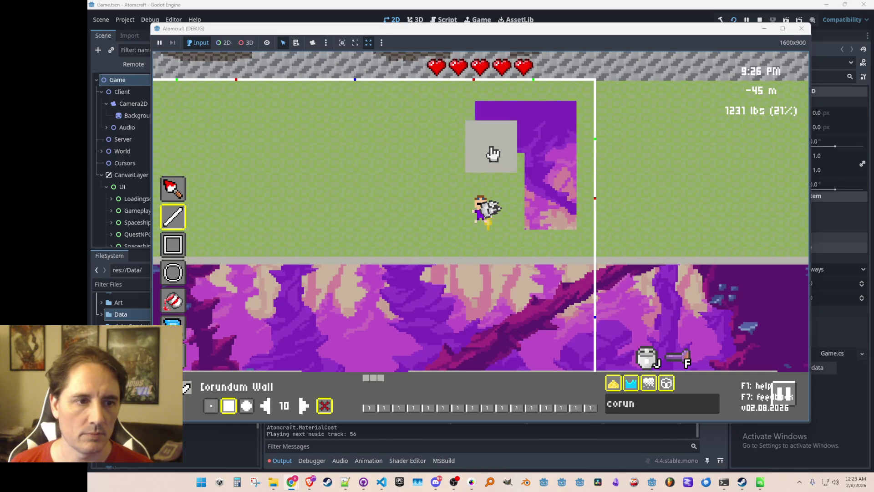
left_click_drag(490, 171, 509, 199)
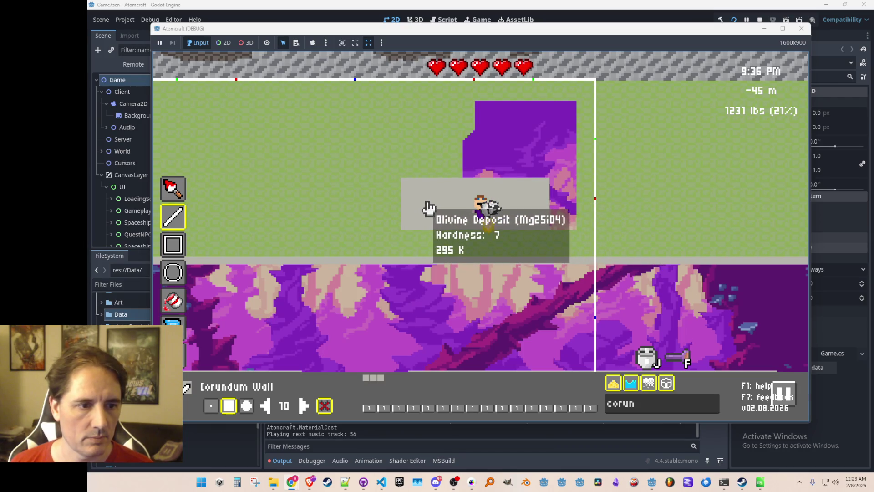
key("a")
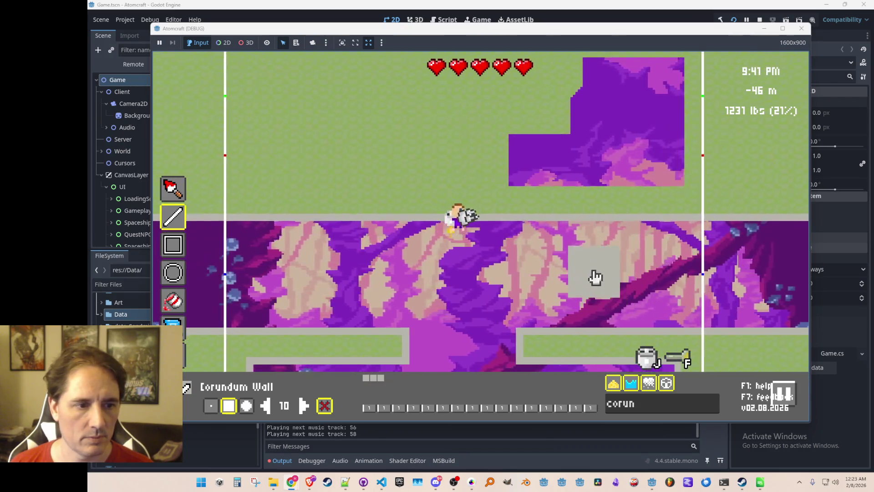
key("w")
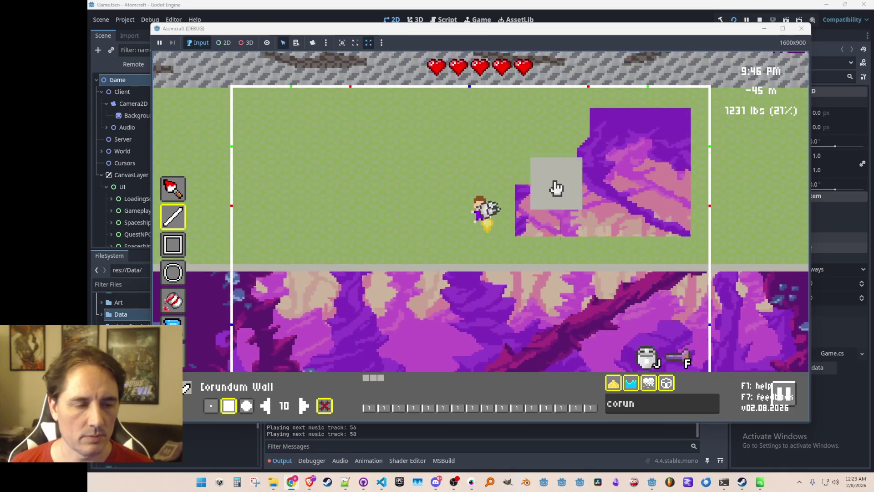
mouse_move(537, 172)
left_mouse_down()
mouse_move(532, 136)
mouse_move(581, 148)
left_mouse_up()
Step: Jetpack up to the room level above the cave
key("a")
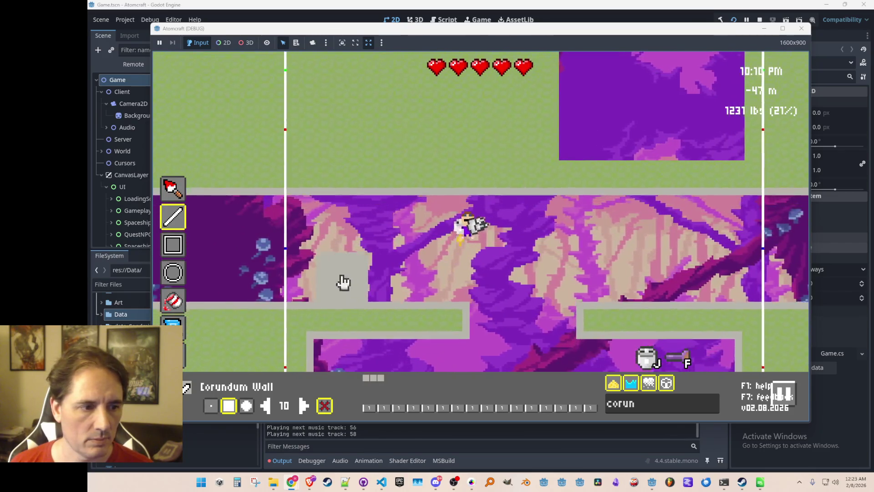
key("w")
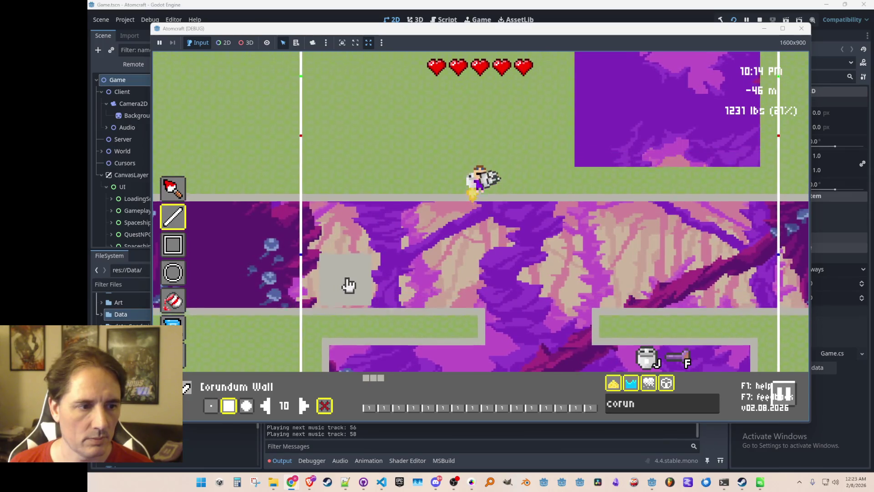
key("w")
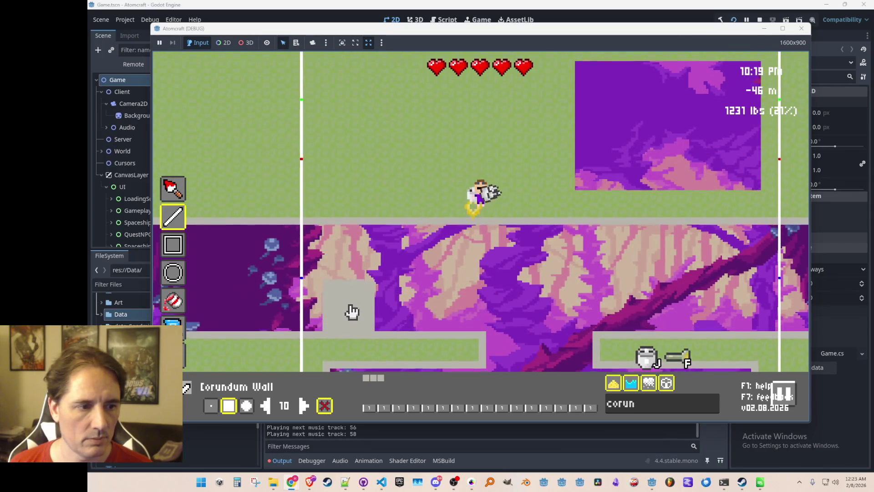
key("w")
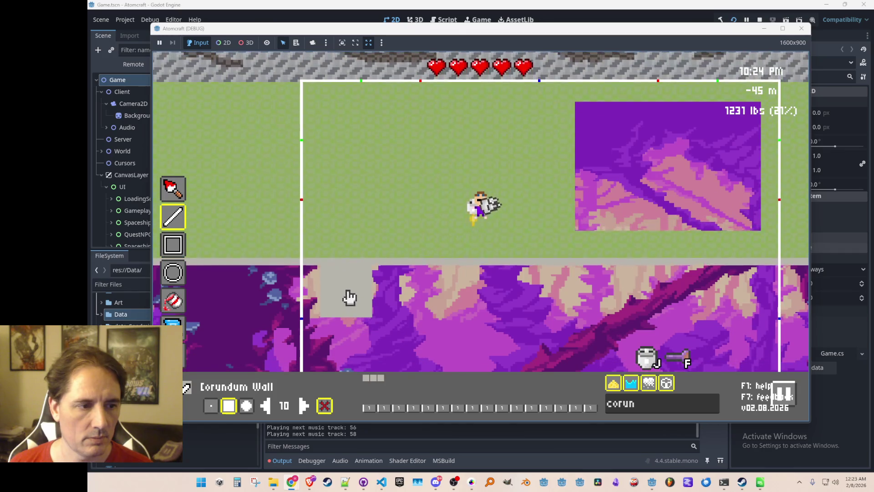
mouse_move(350, 269)
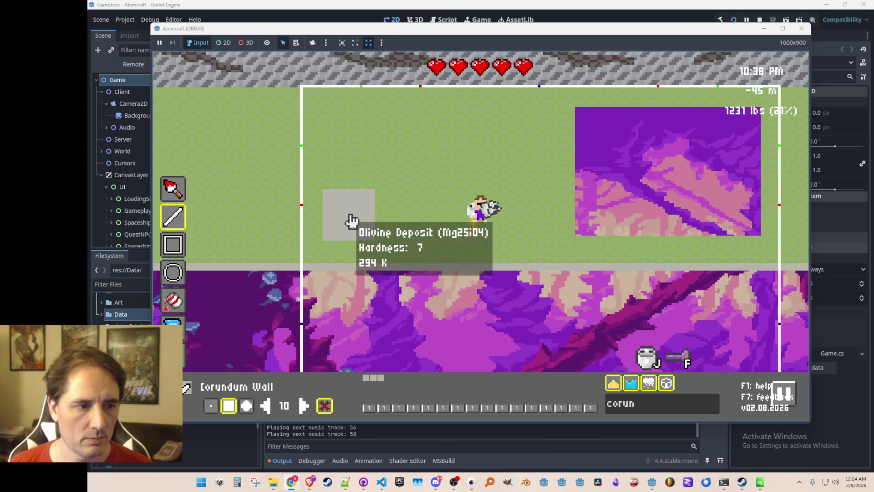
Step: Paint a second Corundum Wall rectangle to the left of the first with line strokes
mouse_move(352, 221)
left_mouse_down()
mouse_move(577, 219)
mouse_move(431, 184)
mouse_move(372, 195)
mouse_move(389, 175)
left_mouse_up()
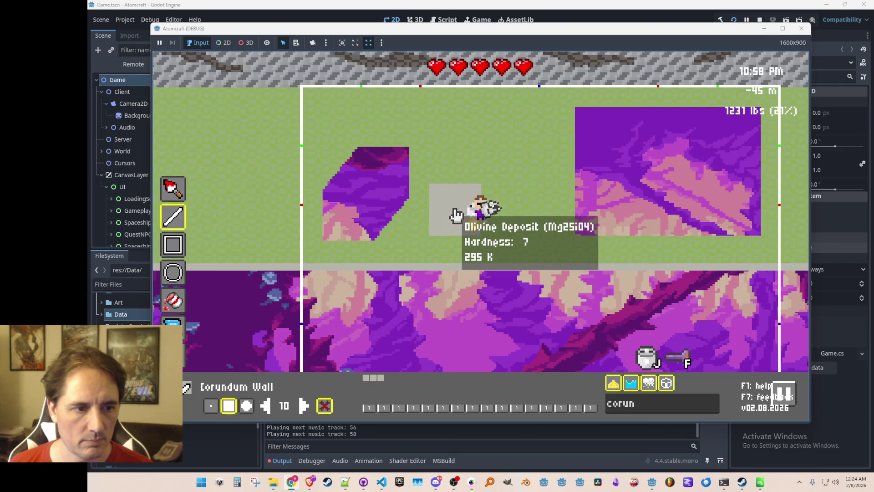
mouse_move(430, 214)
left_mouse_down()
mouse_move(392, 216)
mouse_move(371, 231)
left_mouse_up()
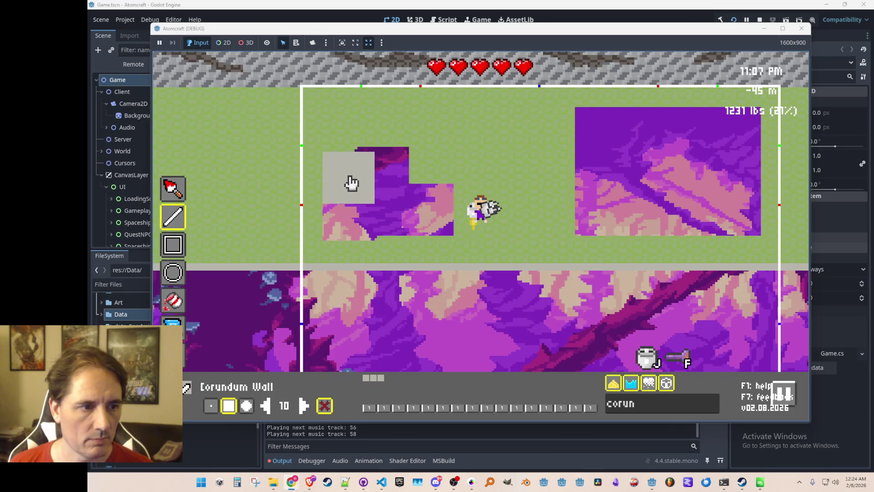
left_click_drag(351, 143, 360, 142)
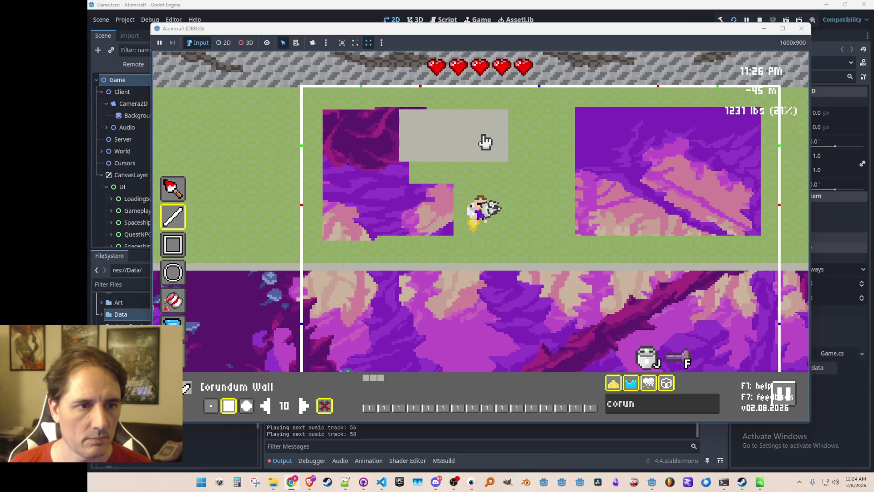
left_click_drag(481, 142, 482, 212)
left_click(429, 176)
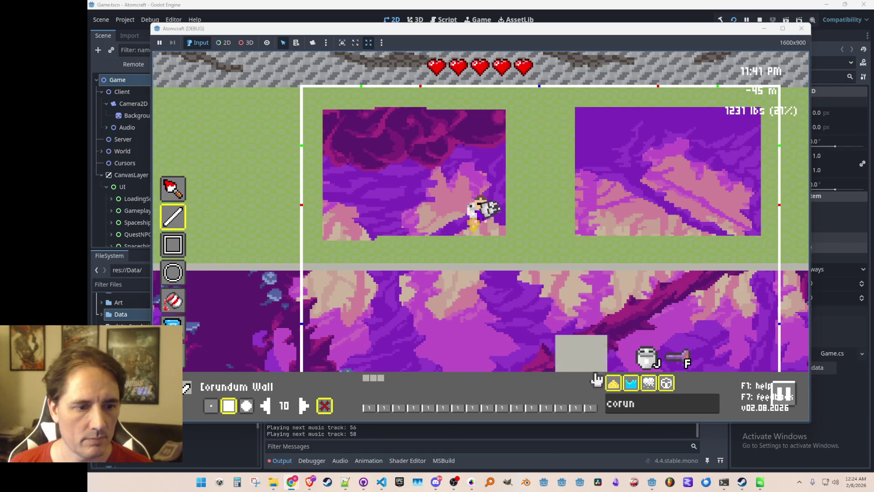
Step: Choose Olivine Deposit as the material at placement size 2 for the room floors
key("BackSpace")
key("BackSpace")
key("BackSpace")
type("olivi")
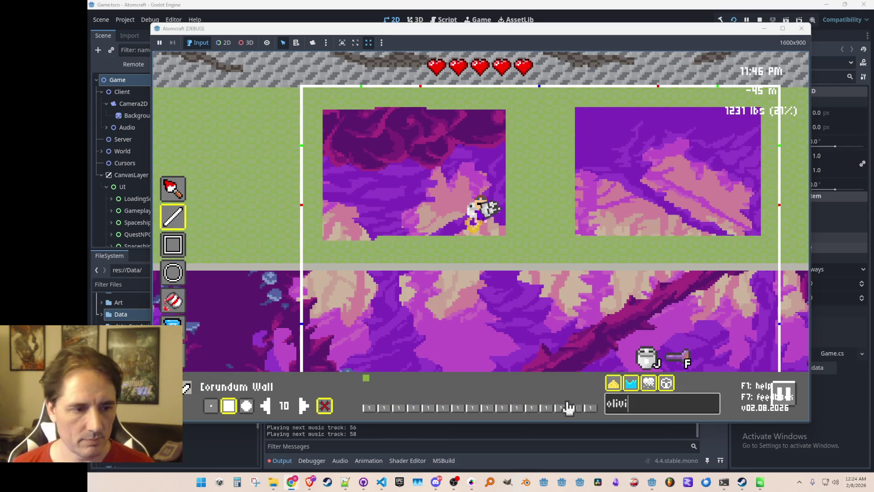
left_click(367, 384)
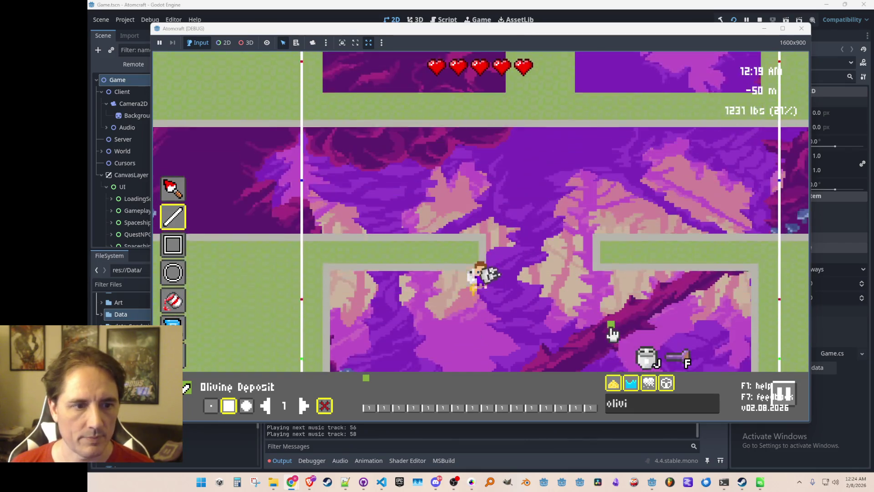
key("w")
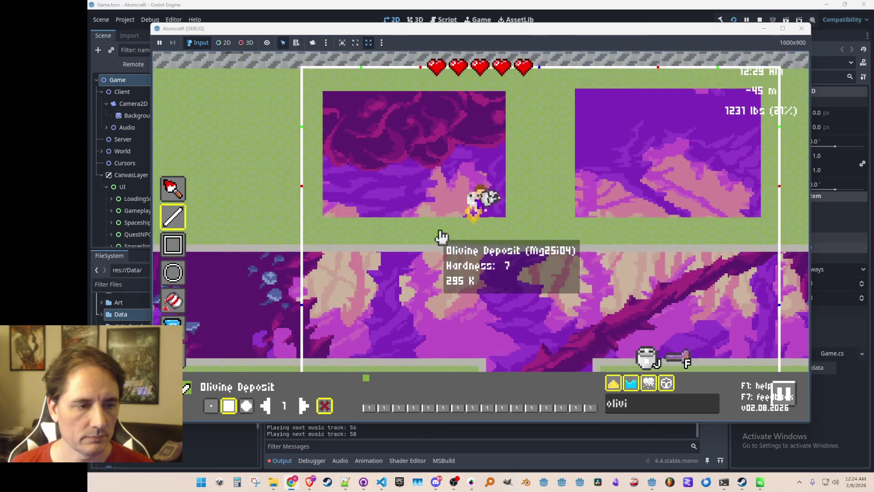
left_click(304, 407)
type("corundu")
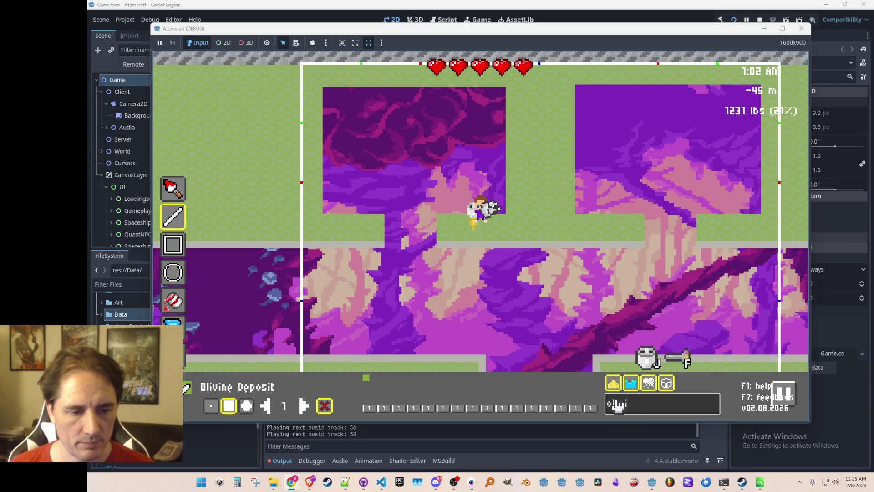
Step: With Corundum Wall selected, draw wall strips along the room floor and down its side
left_click(415, 384)
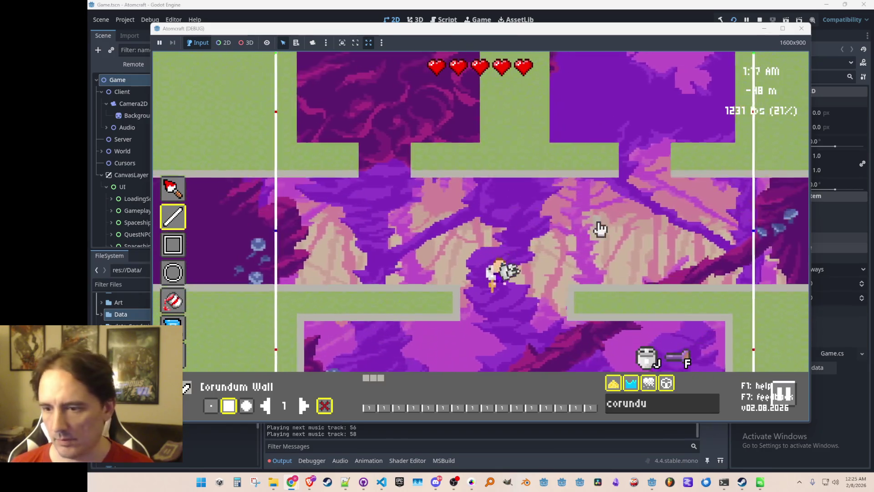
key("w")
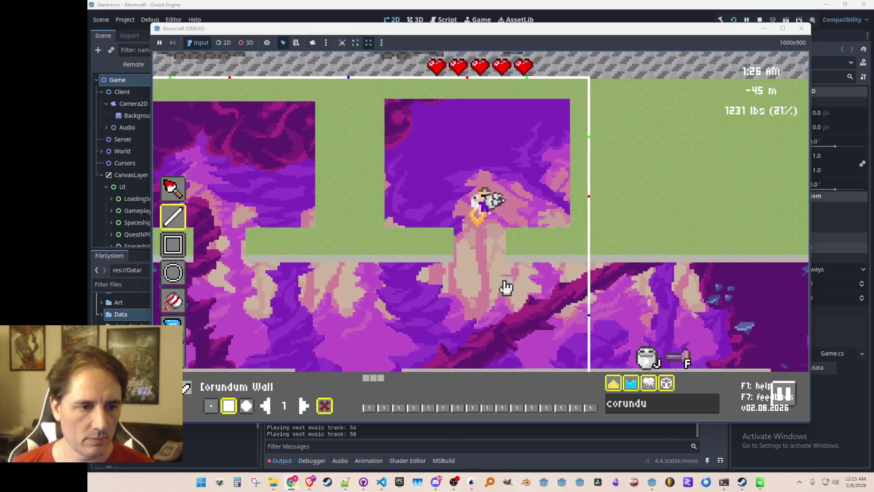
mouse_move(507, 260)
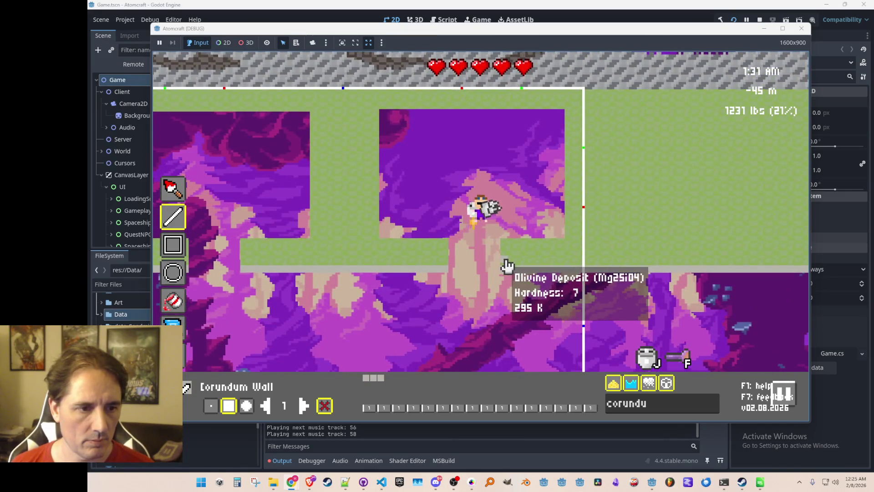
mouse_move(506, 248)
left_mouse_down()
mouse_move(569, 248)
mouse_move(570, 150)
left_mouse_up()
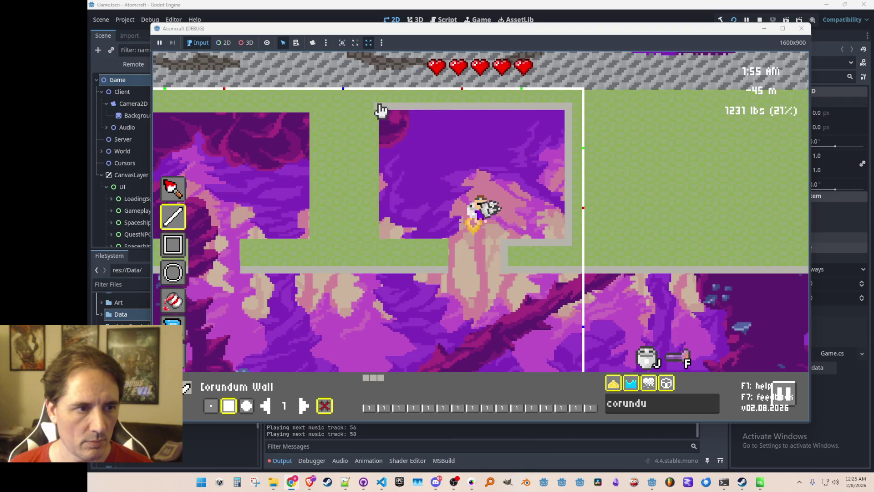
mouse_move(377, 123)
left_mouse_down()
mouse_move(377, 247)
mouse_move(444, 273)
left_mouse_up()
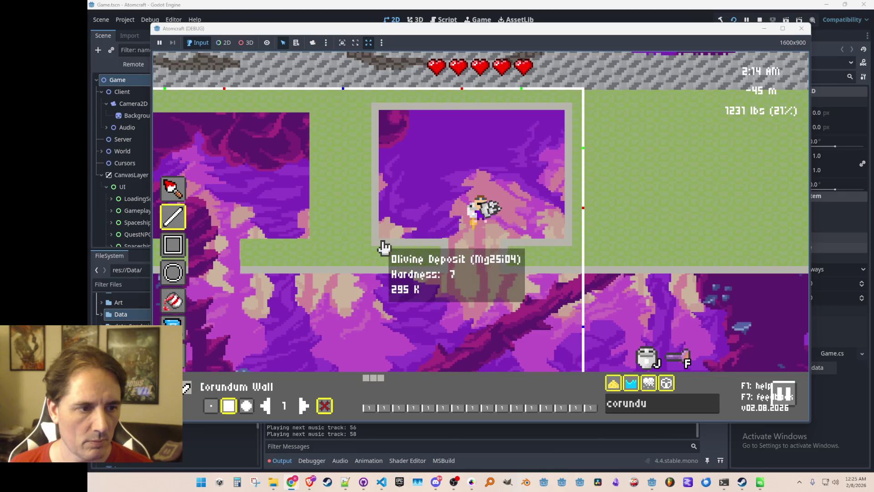
Step: Add a Corundum wall column and top-edge wall above the room, then exit build mode
key("d")
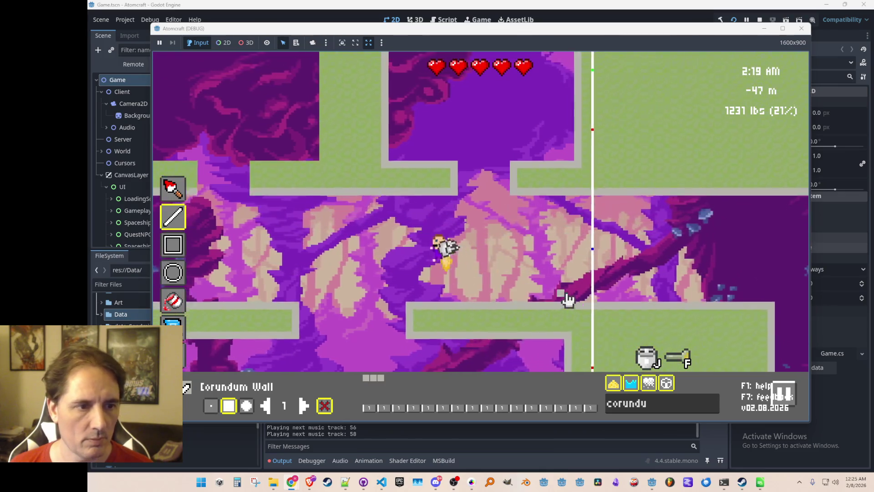
key("w")
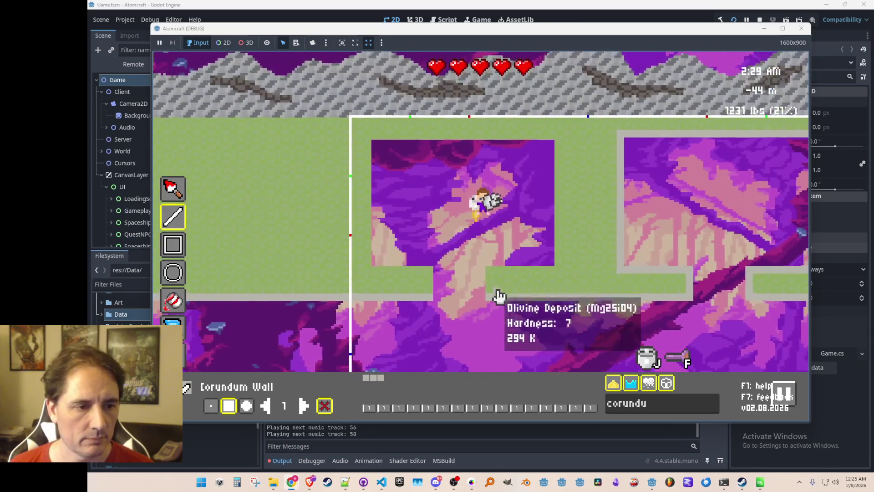
mouse_move(491, 288)
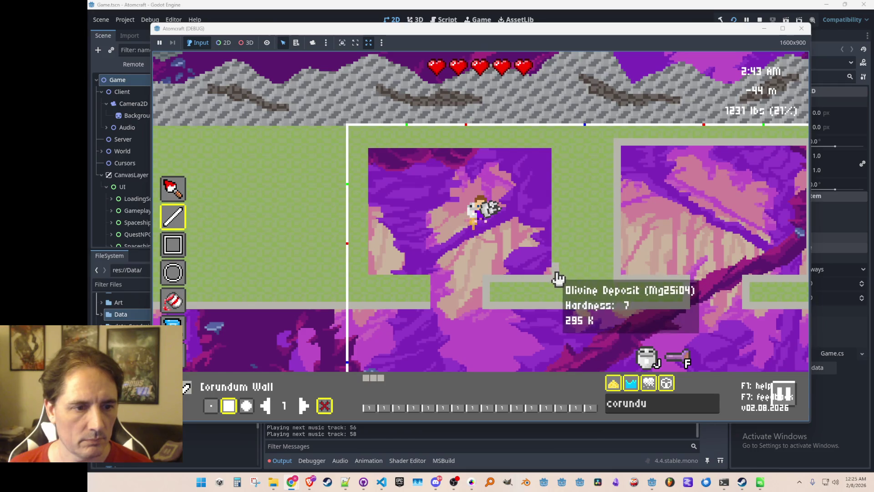
left_click(556, 281)
left_click(556, 154)
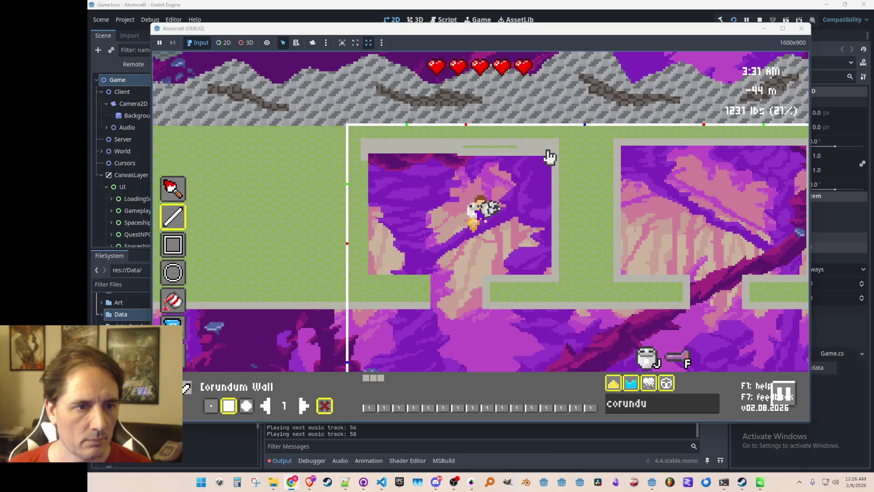
left_click_drag(551, 155, 542, 161)
mouse_move(365, 171)
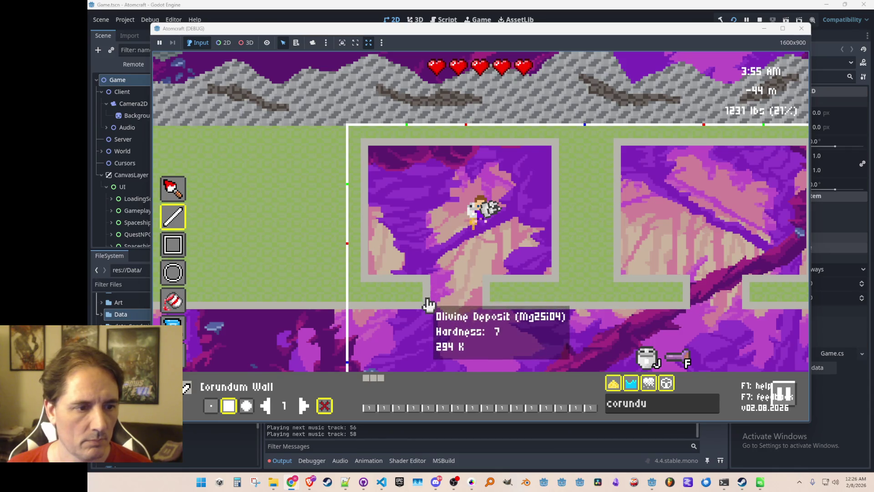
key("Escape")
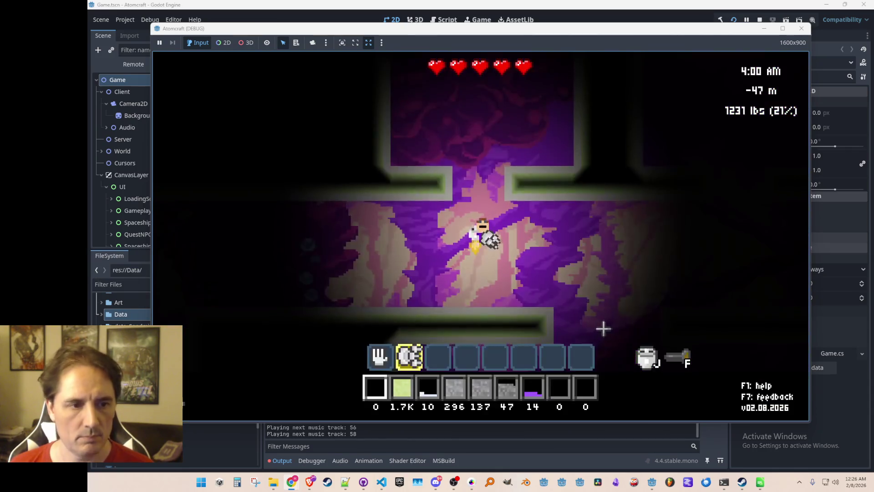
Step: Test-fly up and down through the floor and ceiling gaps of the walled rooms
key("w")
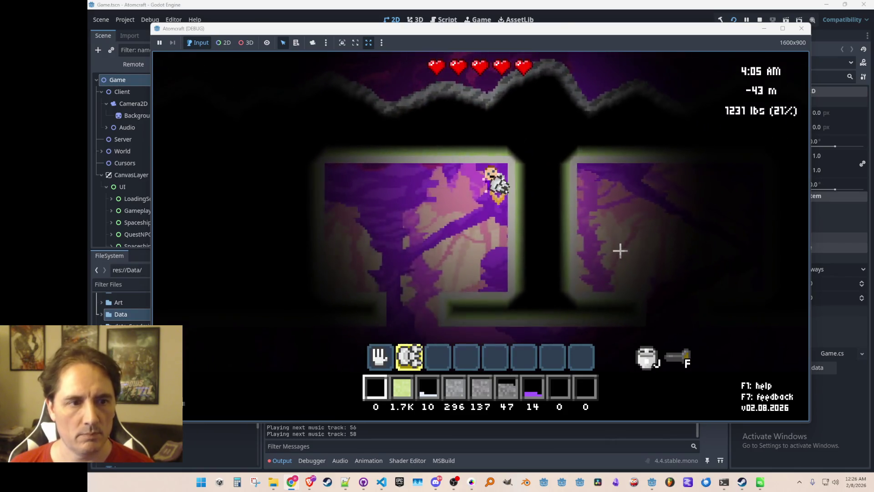
key("s")
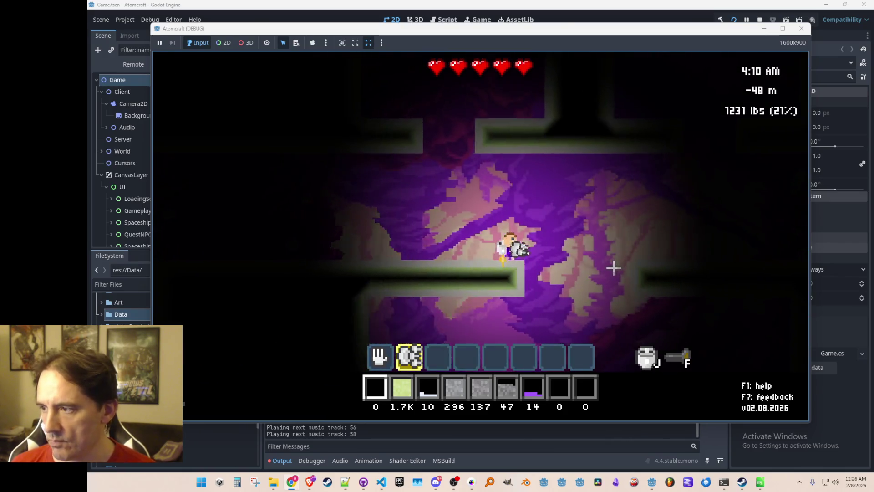
key("s")
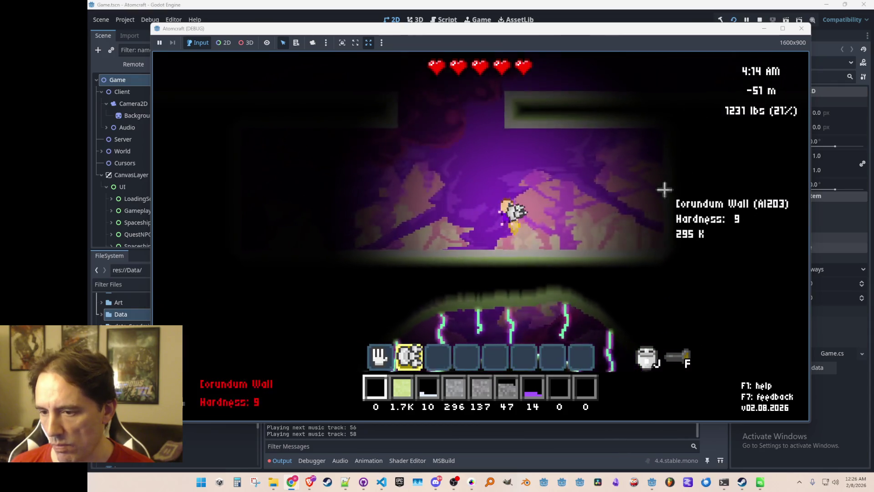
key("w")
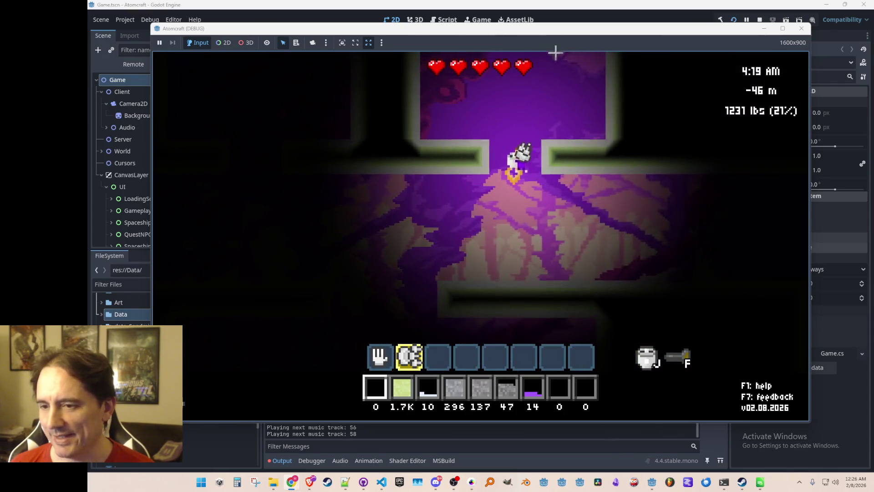
key("w")
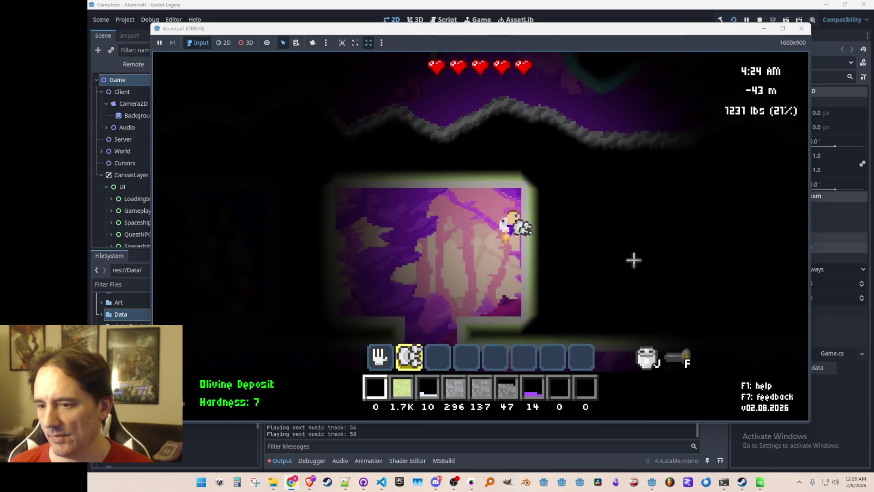
key("a")
key("s")
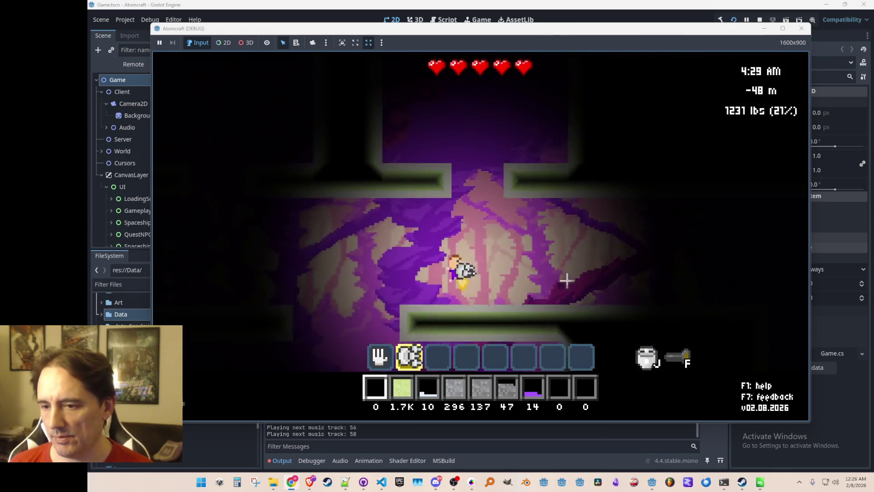
key("a")
key("s")
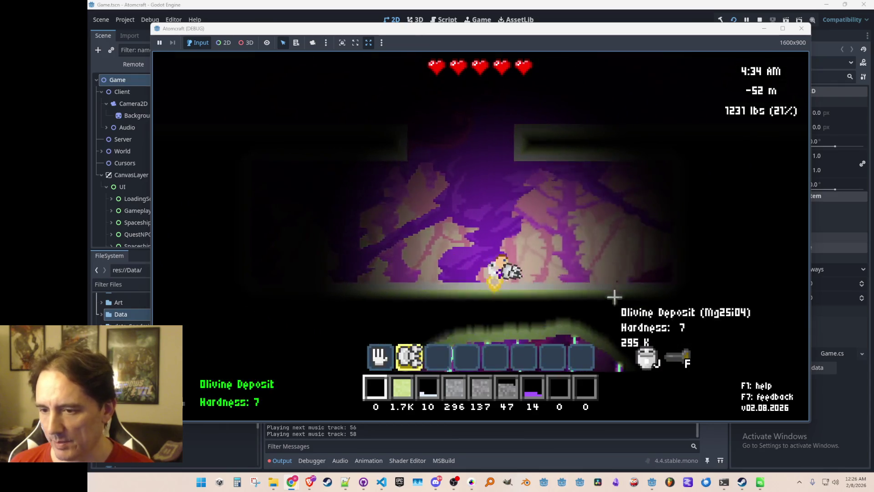
key("d")
key("w")
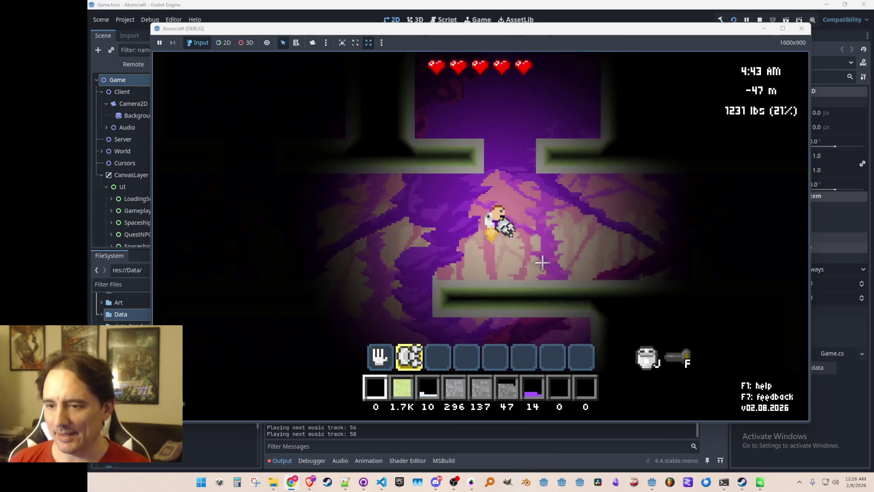
Step: Return to build mode inside the rectangular room after flying right and down
key("b")
key("d")
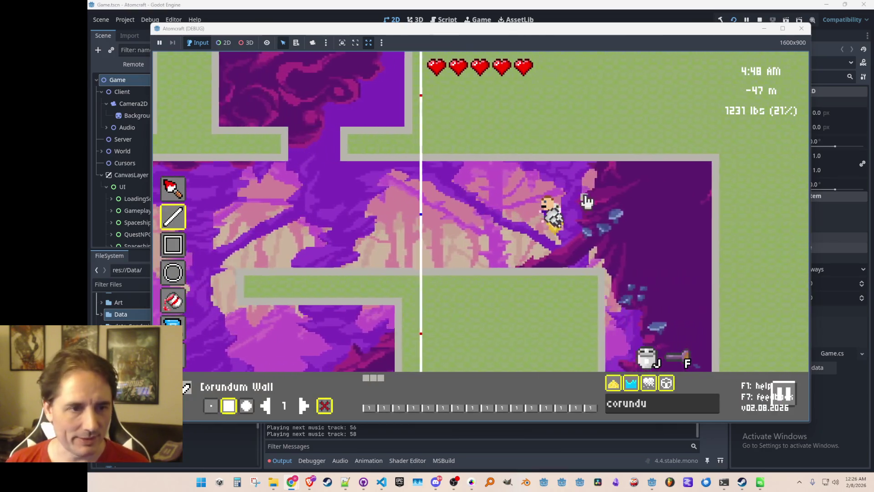
key("a")
key("d")
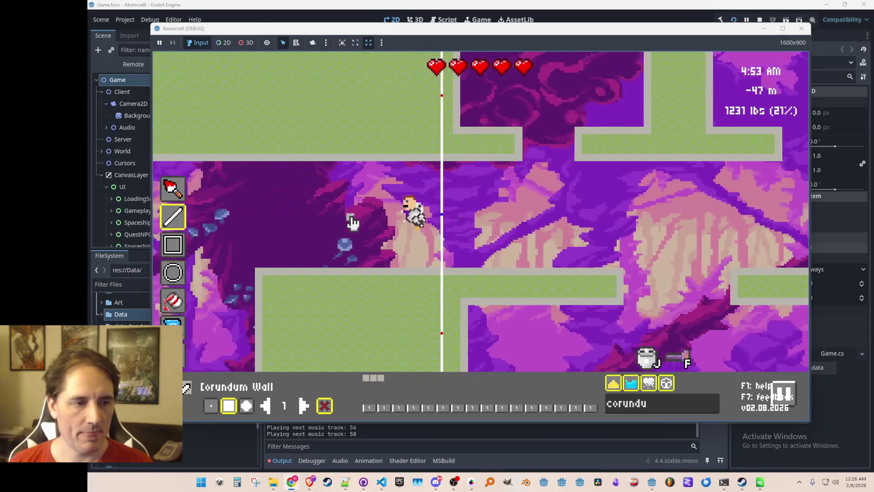
key("d")
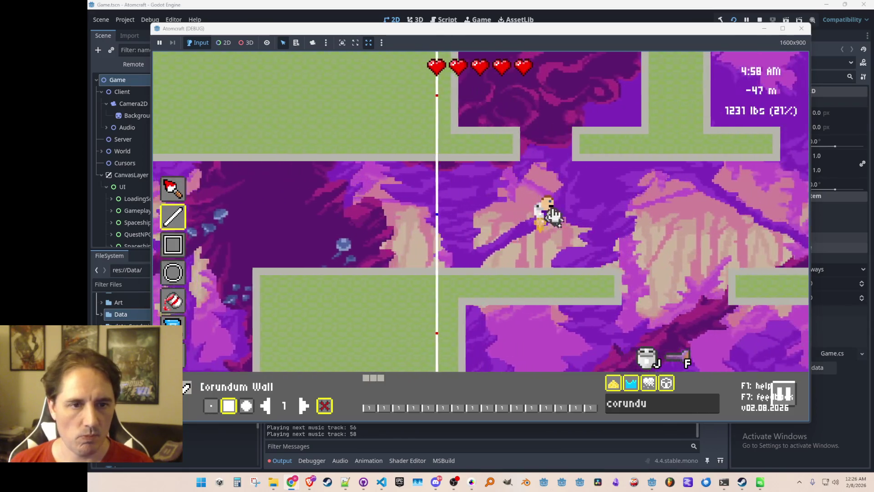
key("s")
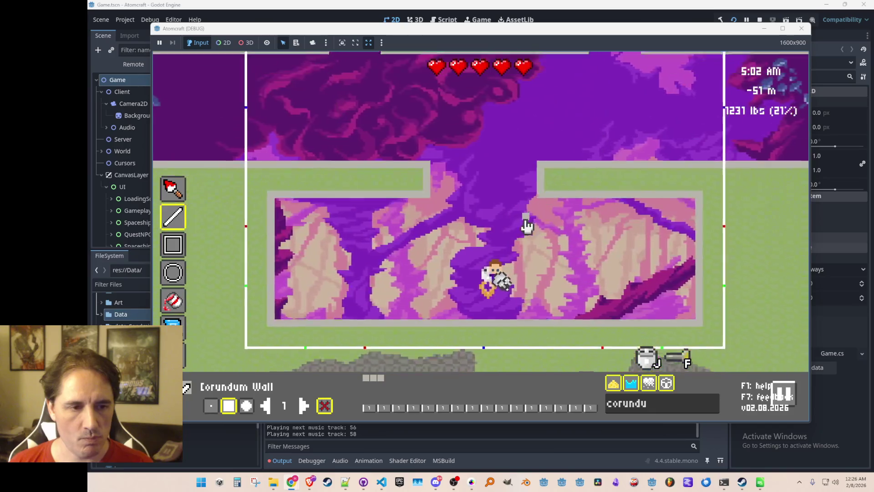
key("Tab")
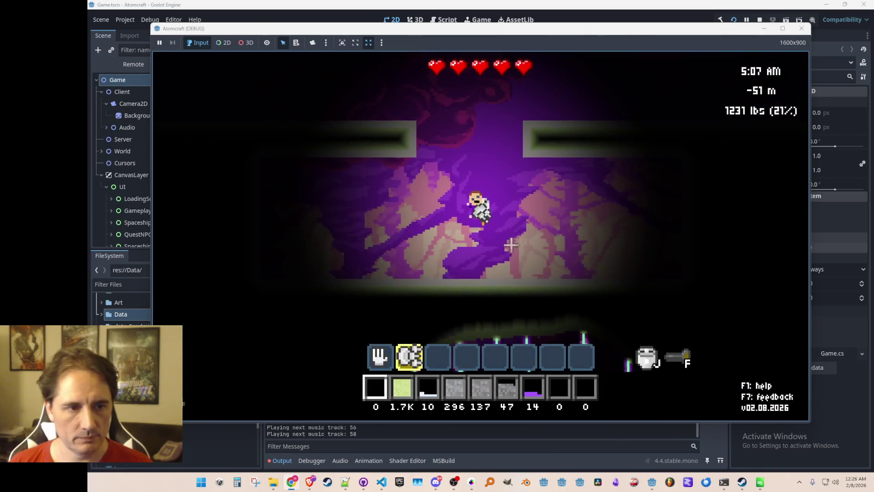
key("Tab")
mouse_move(557, 297)
left_click(675, 404)
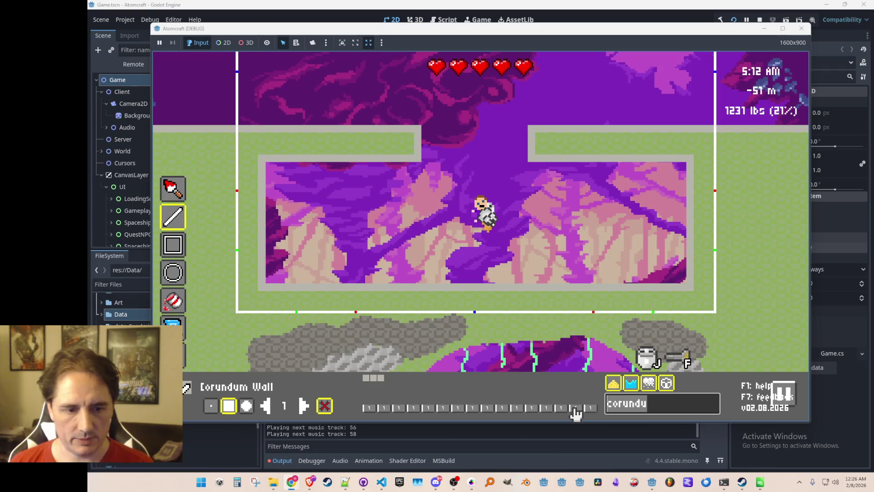
Step: Select Dirt and paint a thick dirt layer across the rectangular chamber's floor
type("dirt")
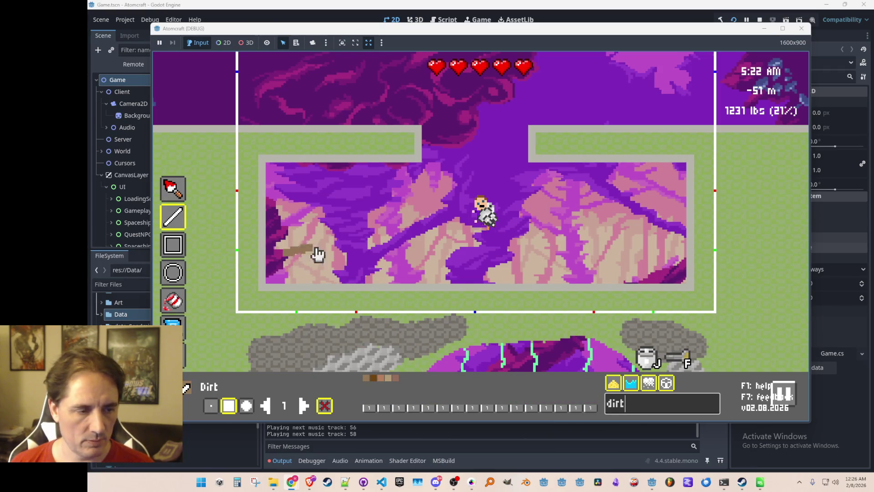
left_click_drag(461, 262, 463, 259)
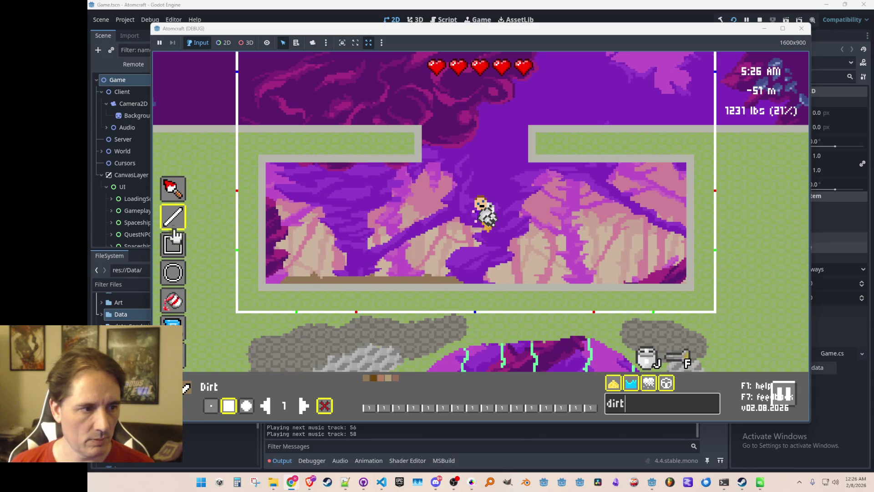
left_click_drag(290, 247, 671, 251)
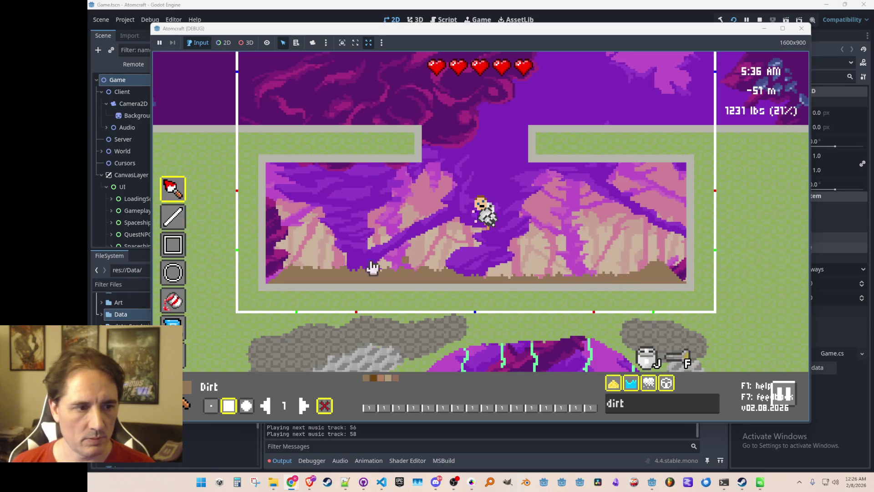
left_click_drag(280, 255, 616, 261)
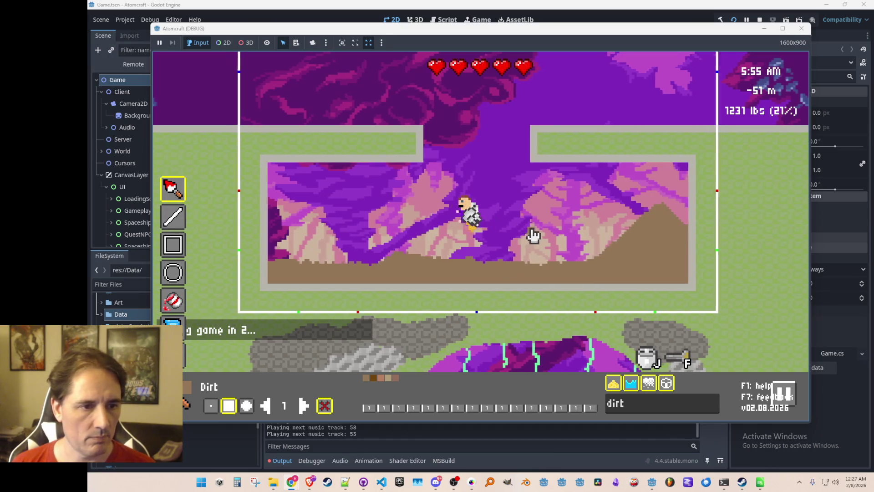
Step: Leave build mode, mine 147 dirt from the floor with the drill, and re-enter build mode
key("a")
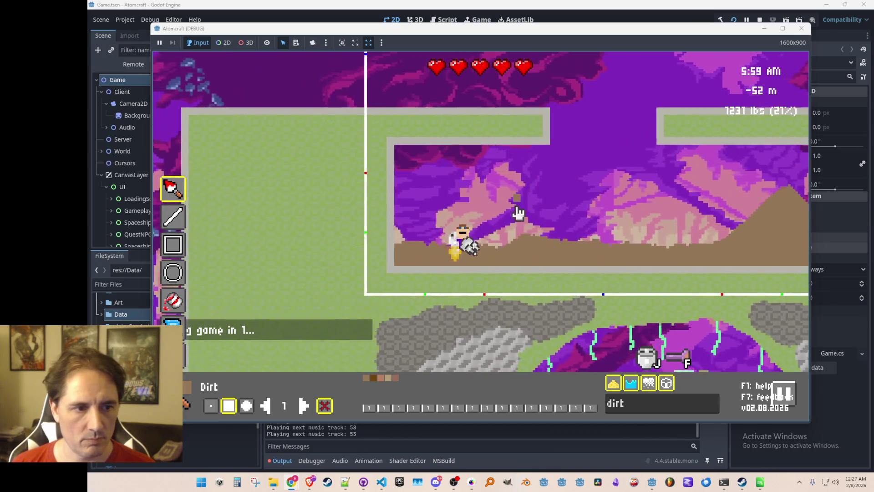
key("w")
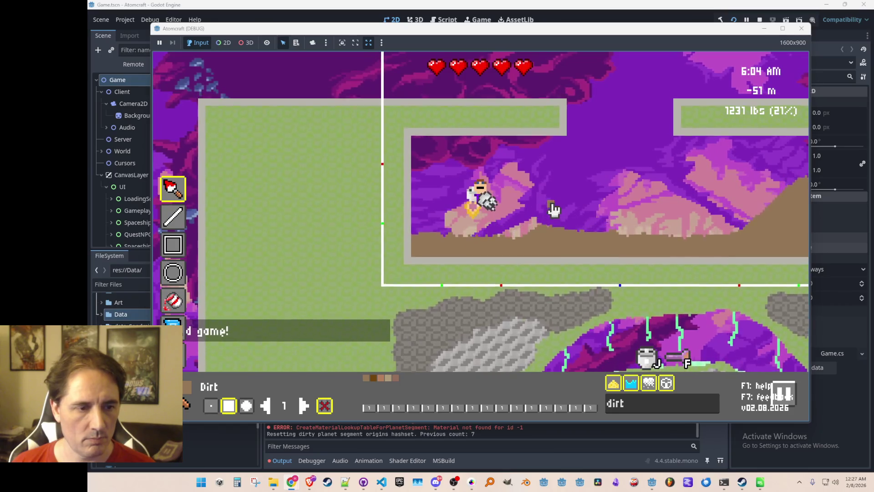
key("Tab")
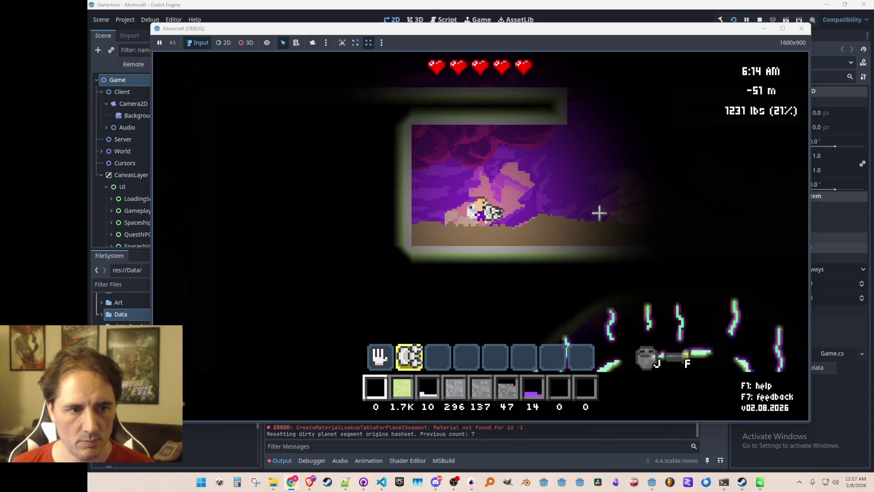
key("d")
left_click_drag(600, 211, 605, 203)
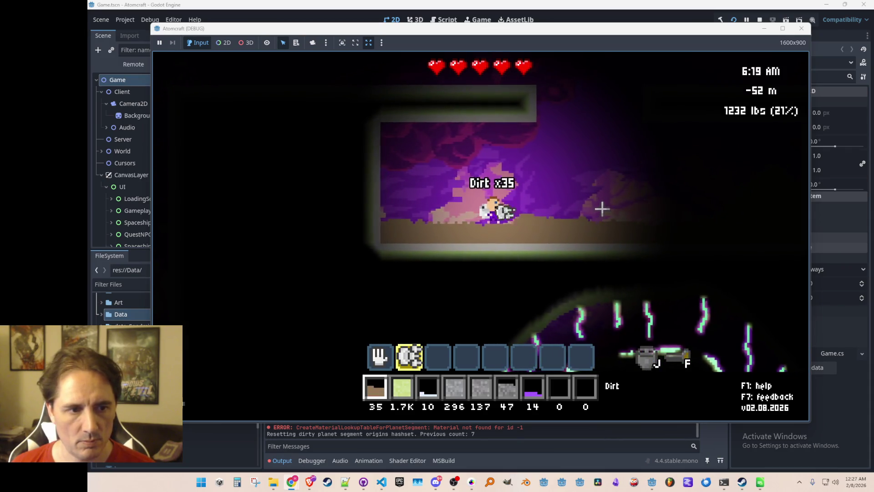
key("a")
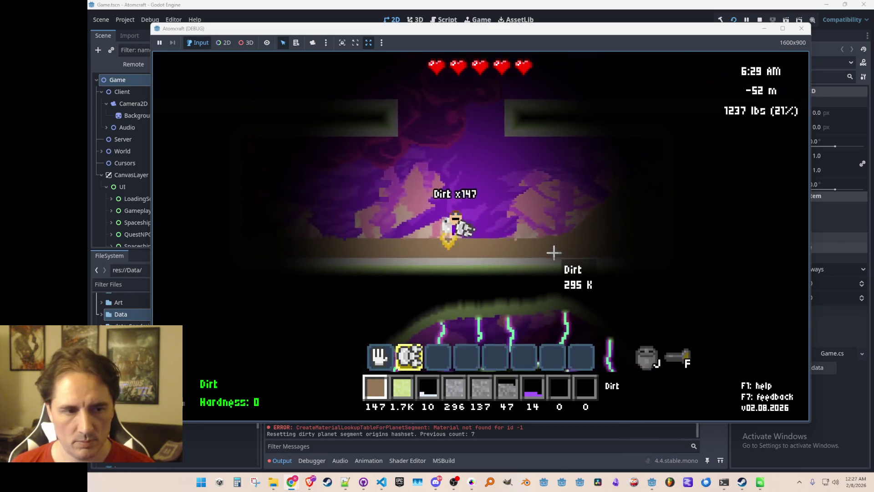
key("w")
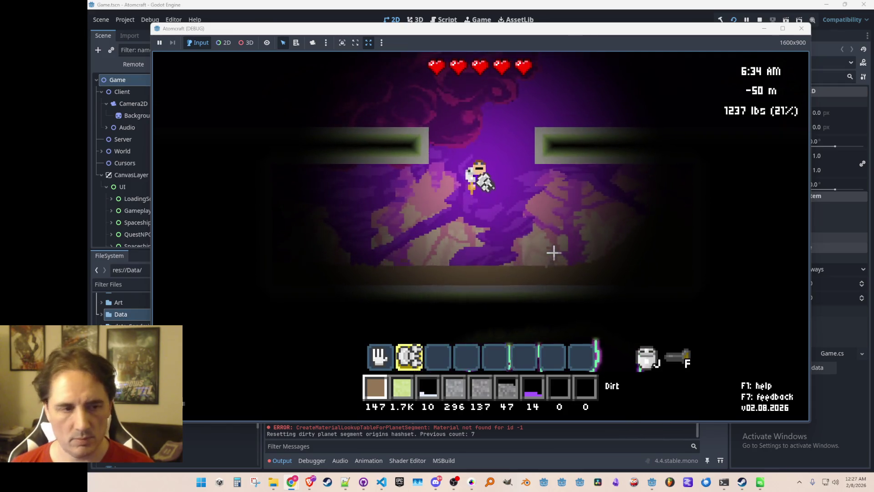
key("F2")
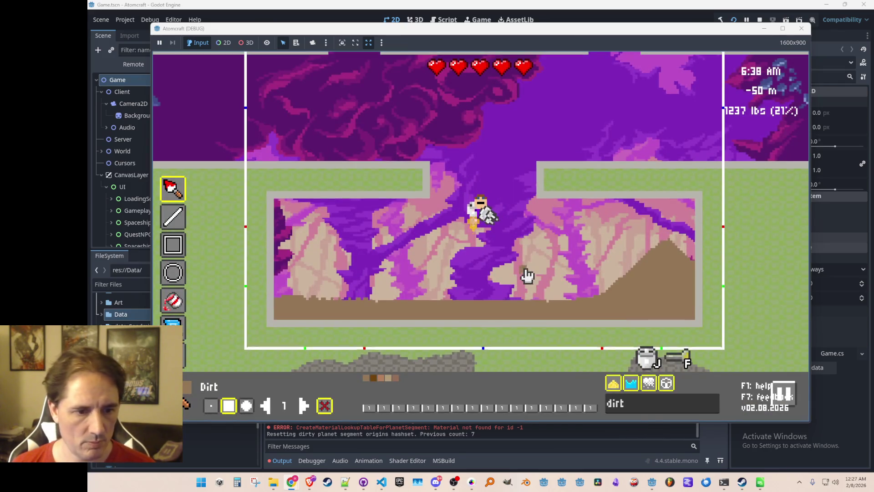
Step: Sprinkle Wheat Grain along the dirt floor, then close the level editor
type("wheat")
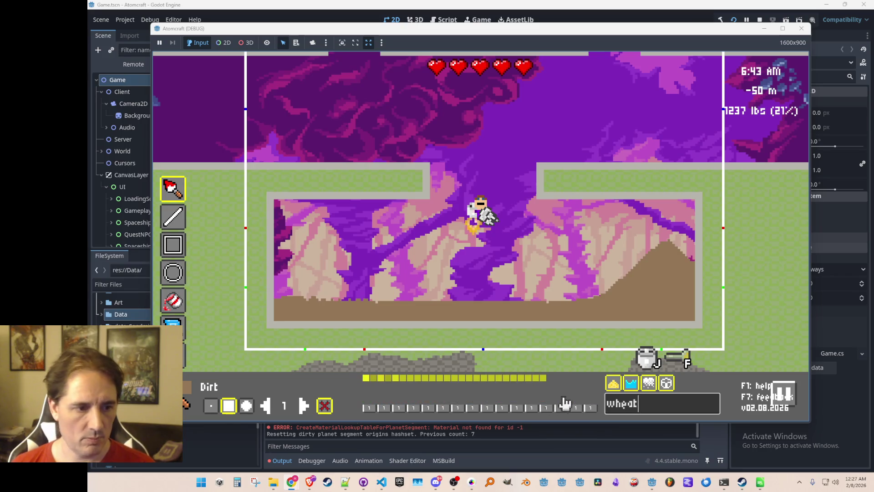
left_click(367, 380)
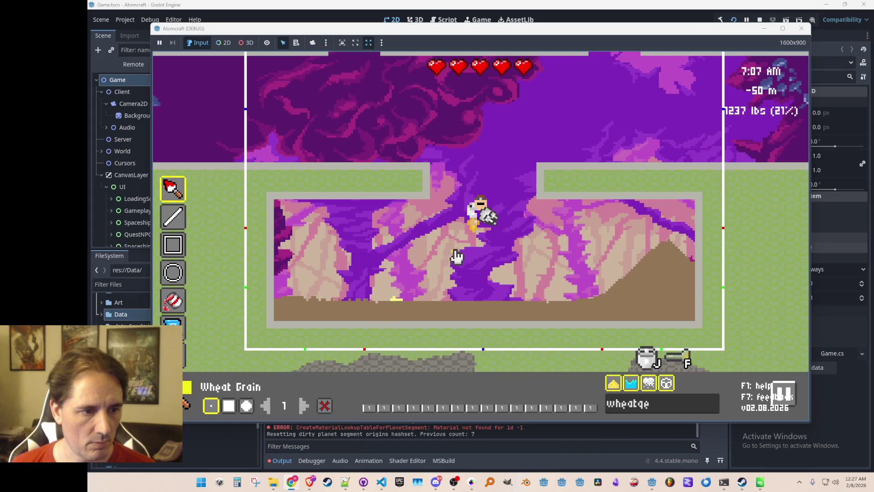
mouse_move(429, 256)
left_mouse_down()
mouse_move(522, 251)
mouse_move(605, 279)
left_mouse_up()
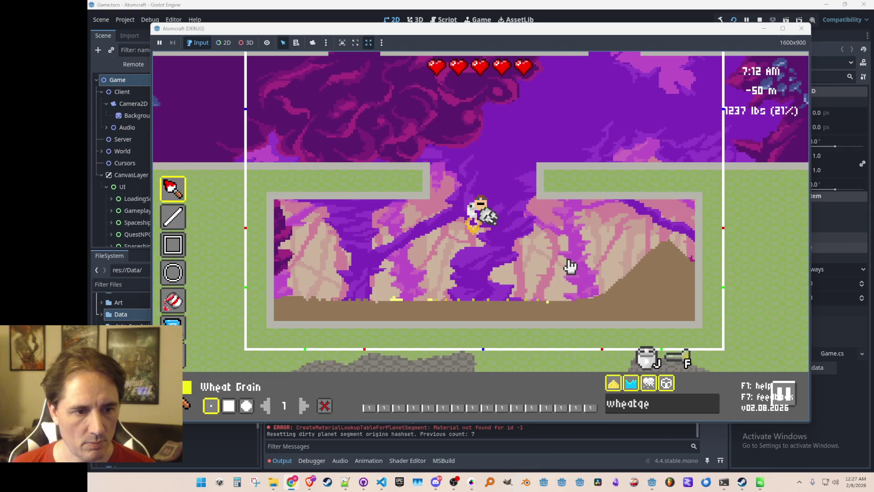
key("Escape")
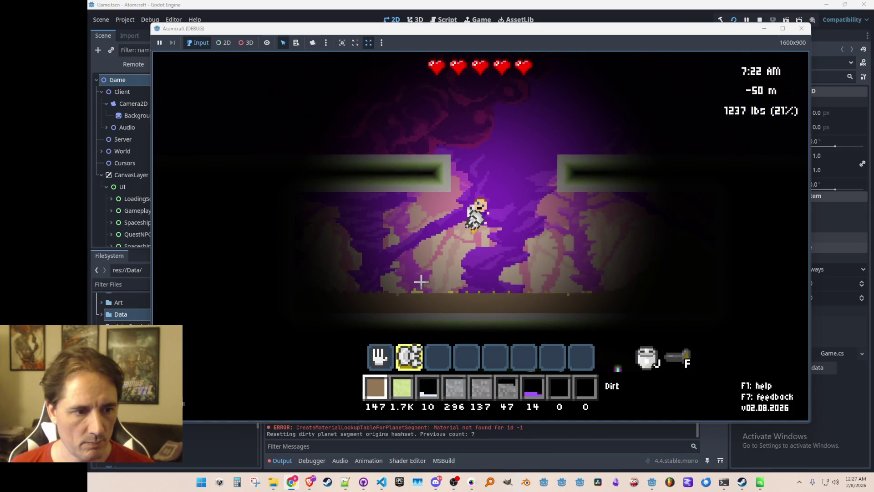
Step: Pick up wheat by hand, filtered to Wheat Grain, and spread it along the floor
key("1")
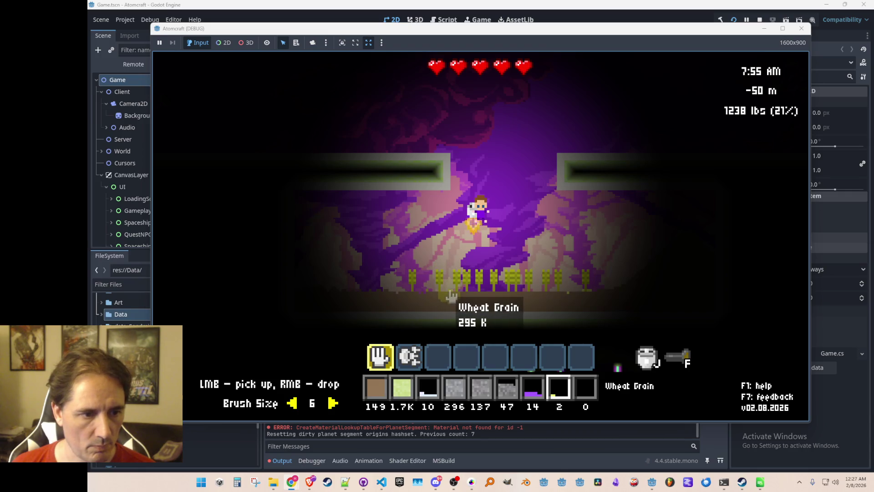
middle_click(451, 296)
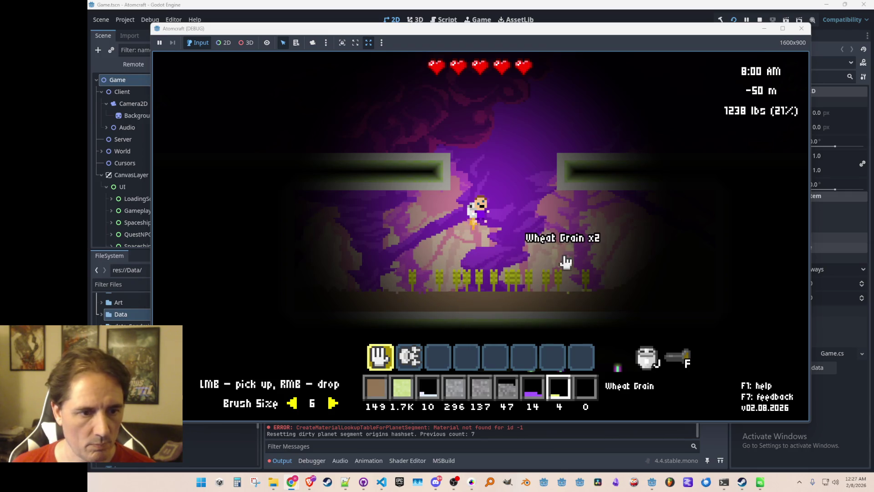
key("d")
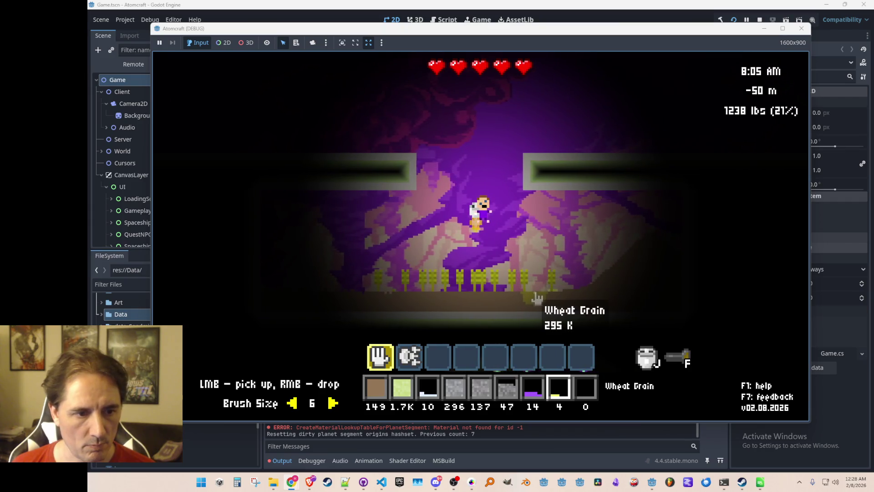
left_click(533, 297)
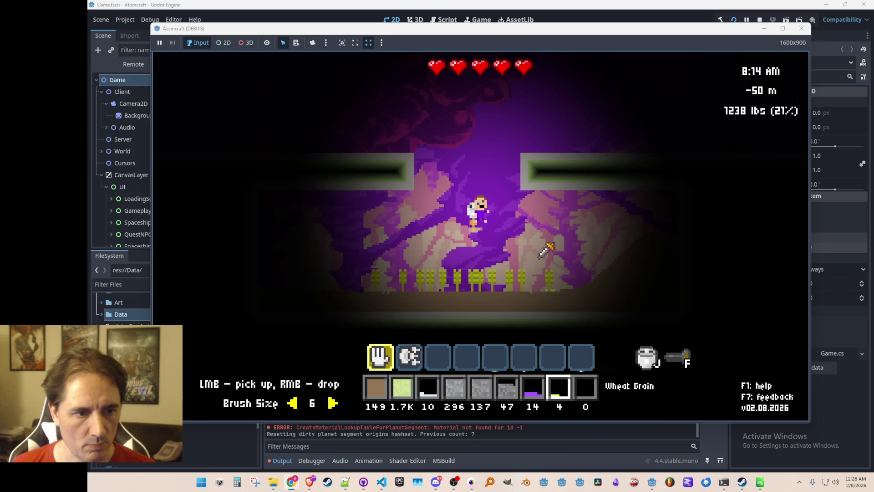
key("a")
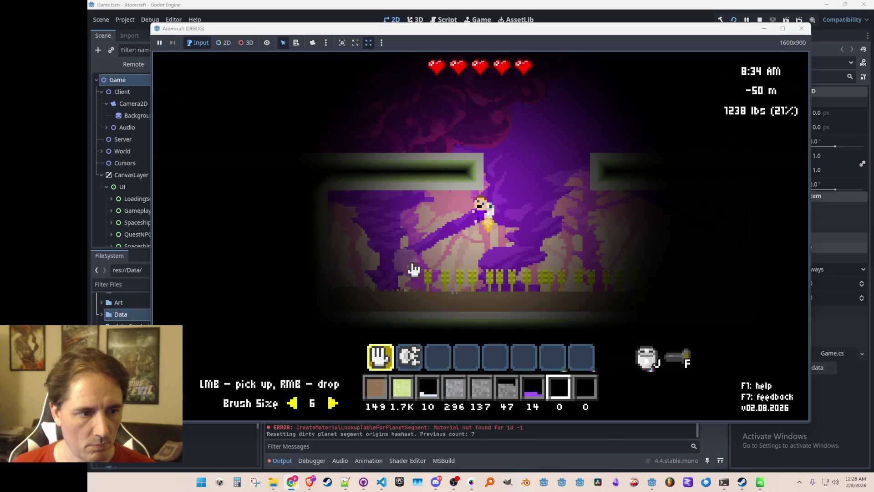
key("d")
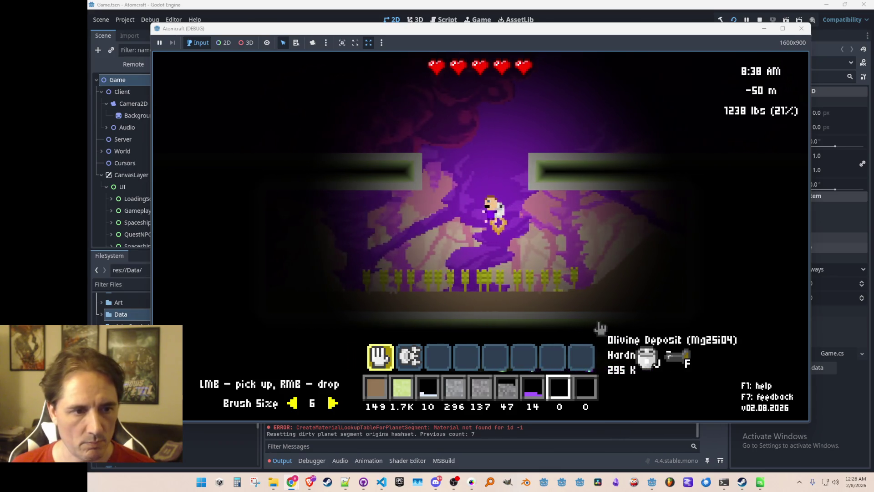
Step: Fly further right and reopen the level editor's material search
key("F2")
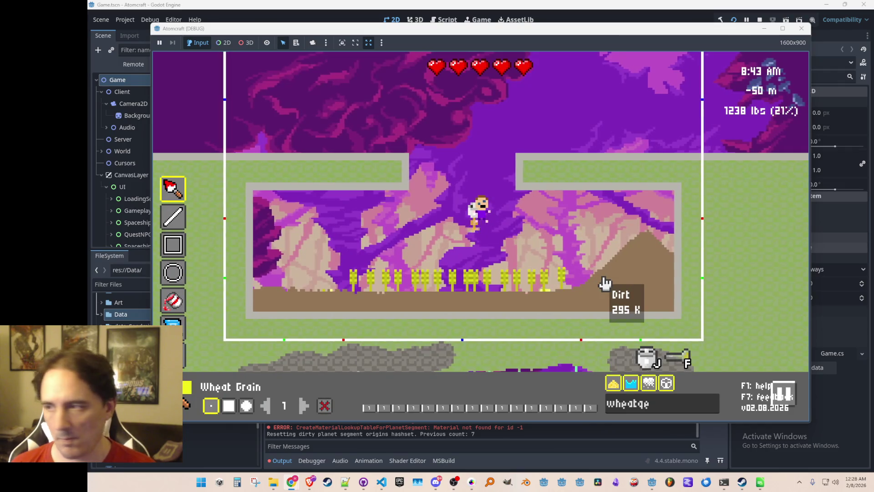
key("F2")
key("d")
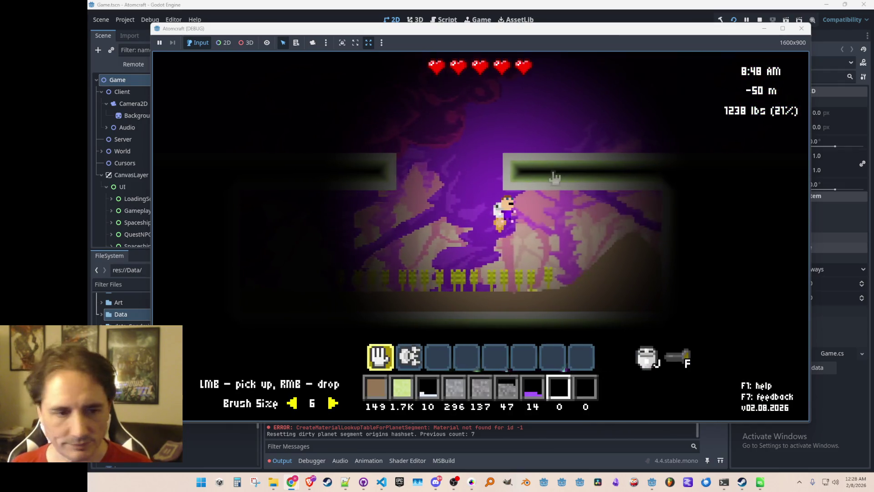
key("d")
key("F2")
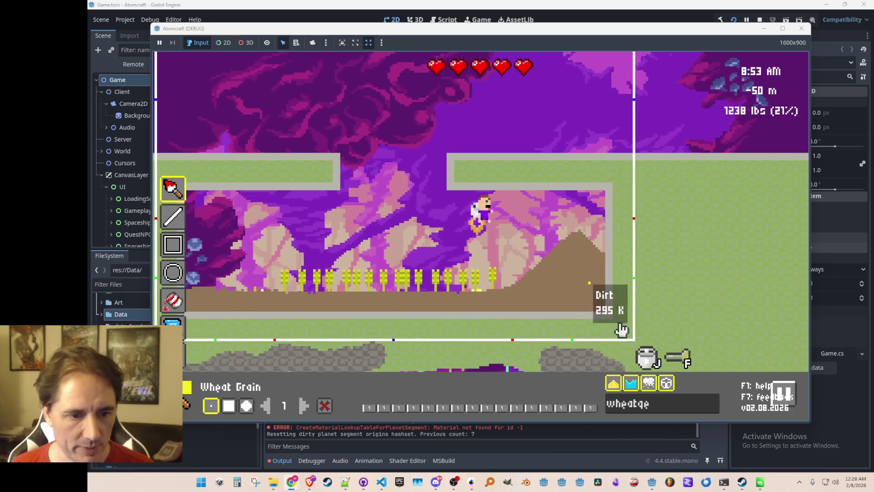
left_click(658, 405)
Step: Choose Lightbulb (On), place one in the lower room's ceiling, and check the lighting
type("lightbul")
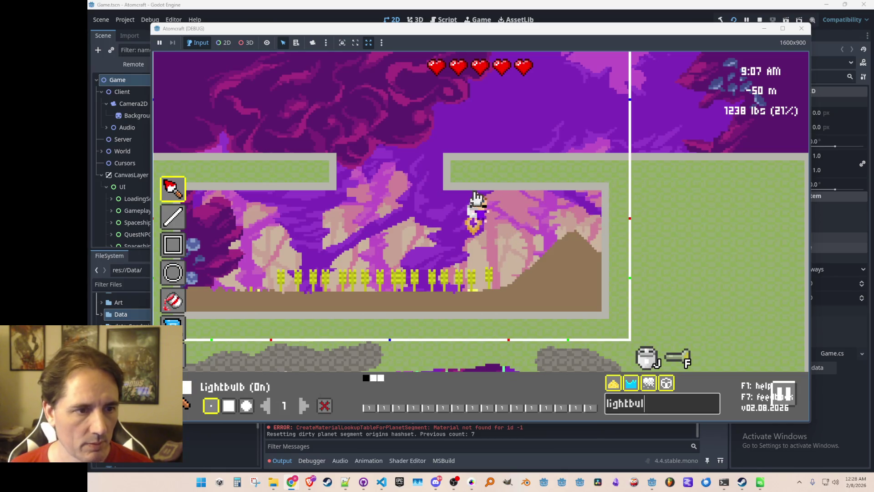
mouse_move(465, 195)
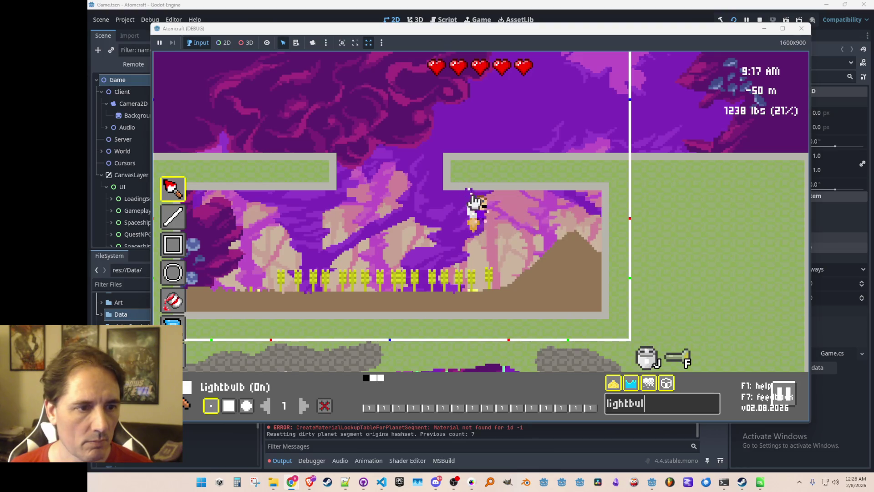
key("Escape")
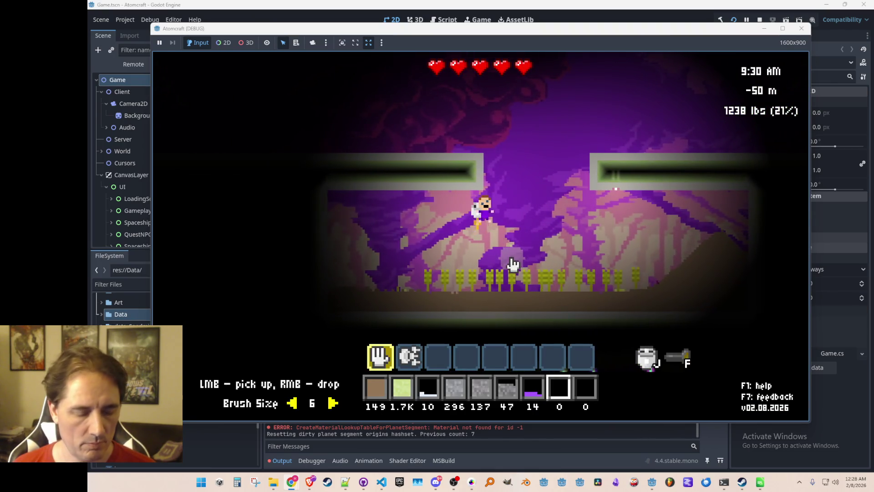
key("F2")
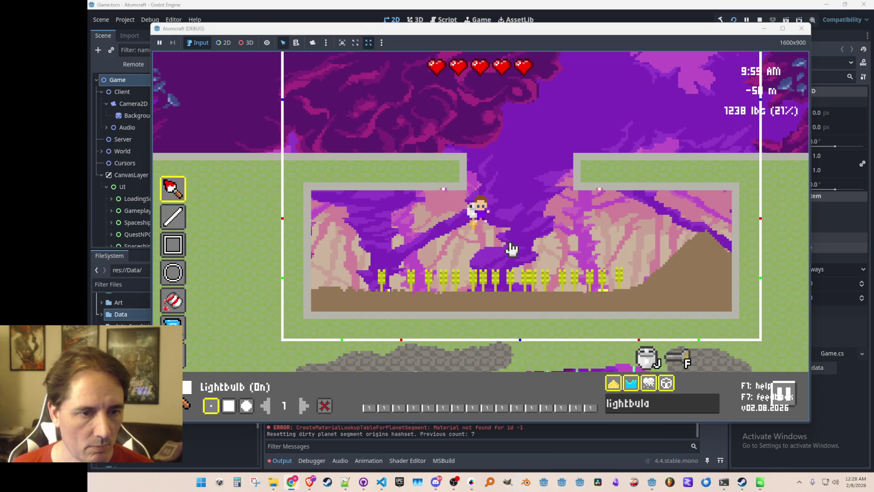
key("Escape")
Step: Fly up into the upper room and reopen the level editor
key("d")
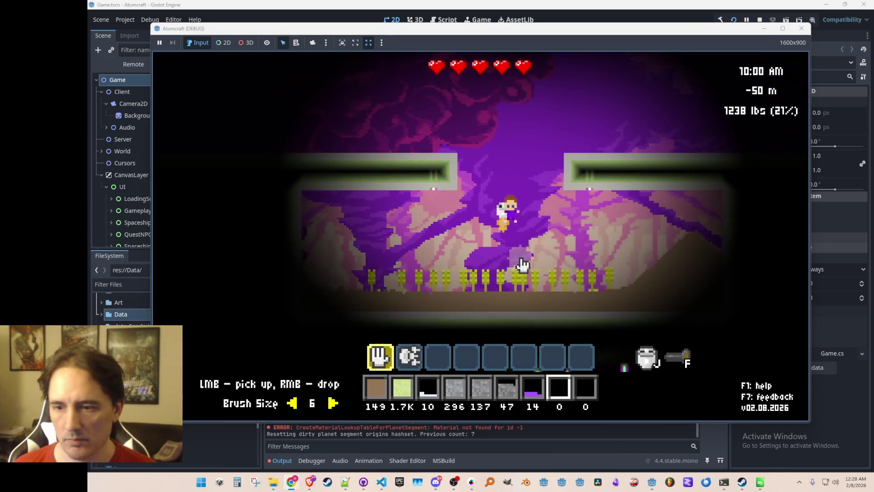
key("a")
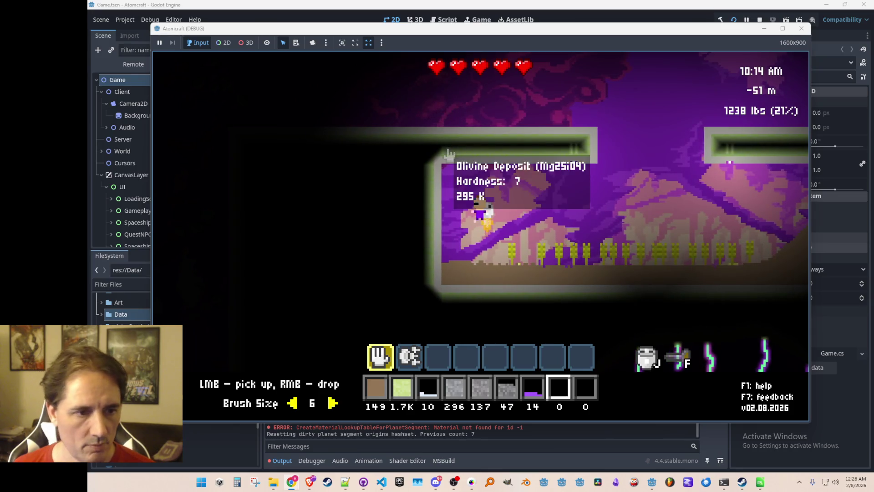
key("d")
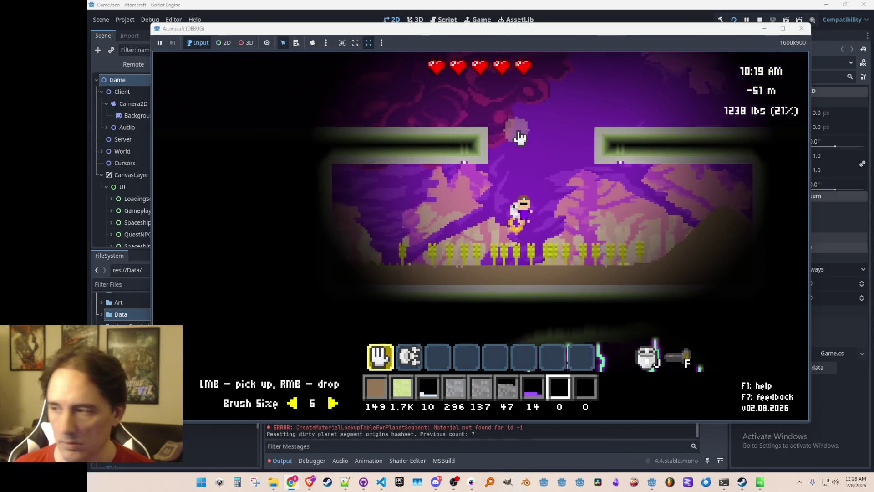
key("a")
key("w")
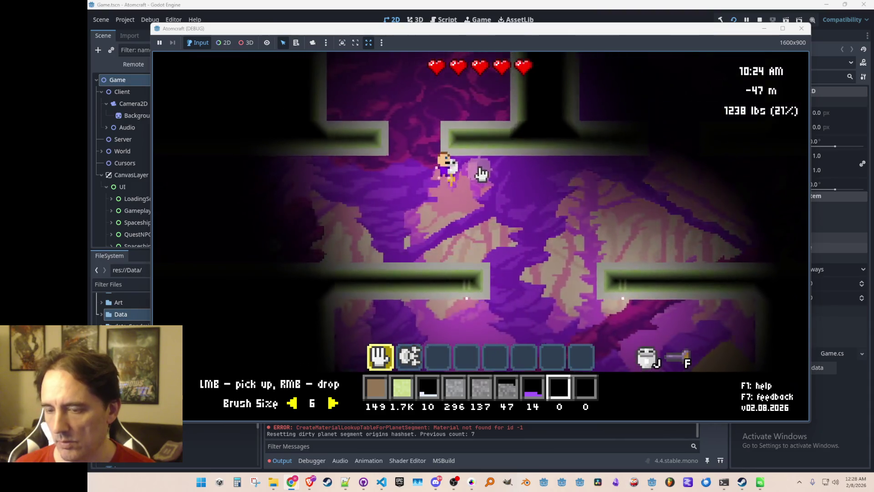
key("w")
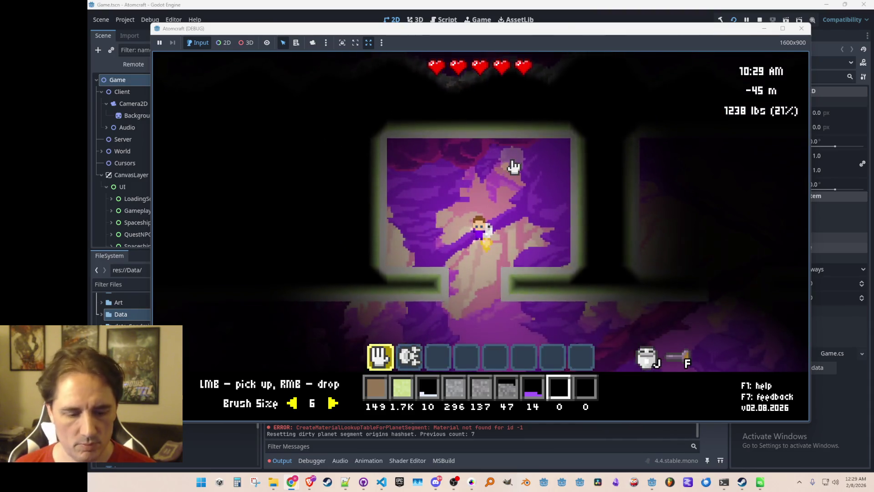
key("F2")
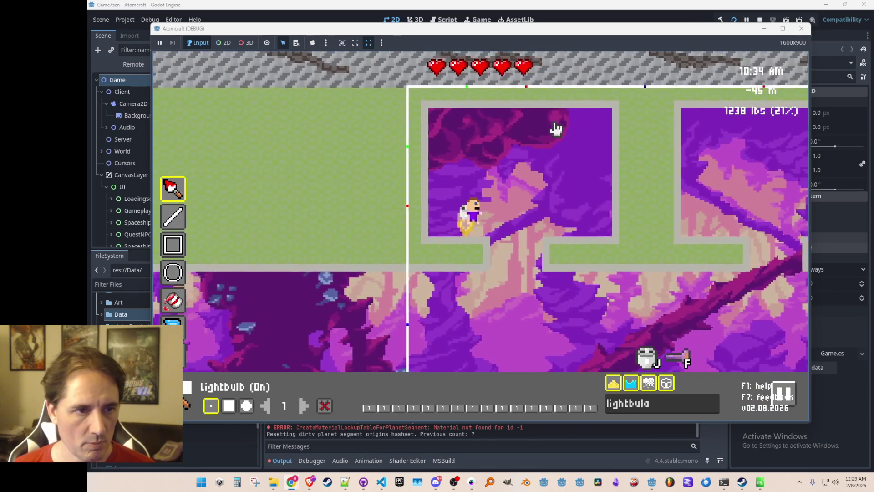
Step: Set small lightbulbs into the ceilings of the upper Corundum Wall rooms
key("w")
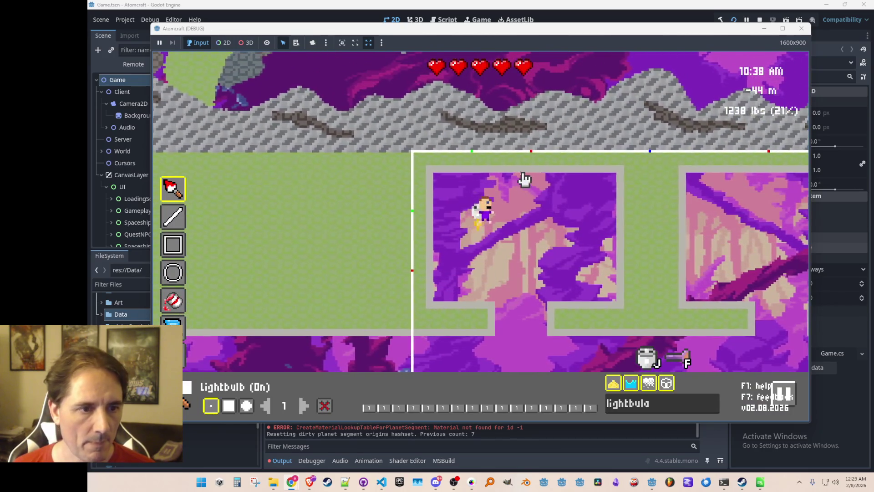
mouse_move(518, 173)
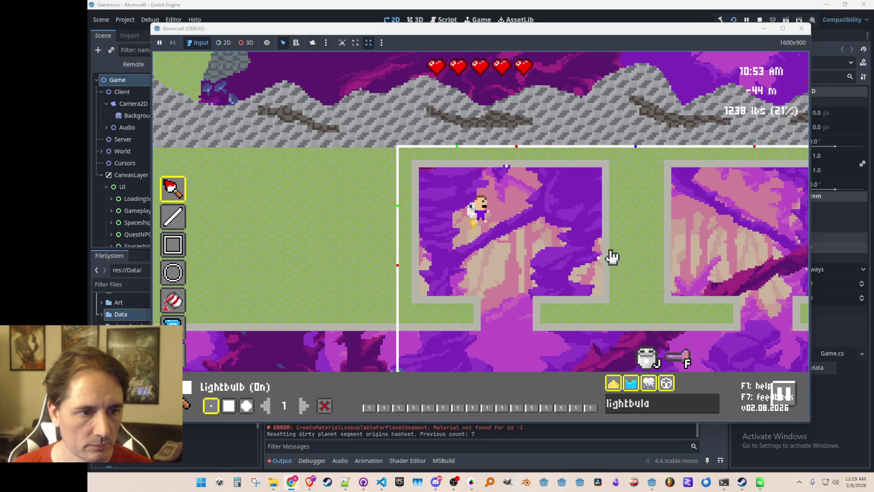
key("s")
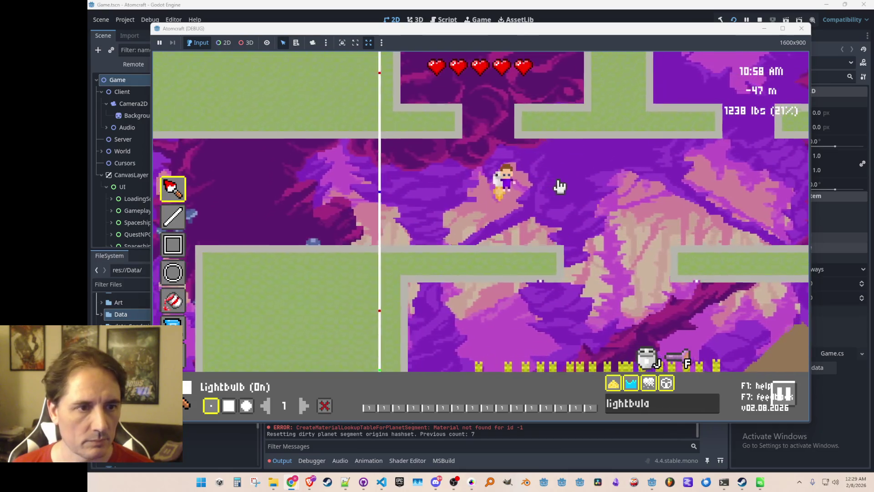
key("w")
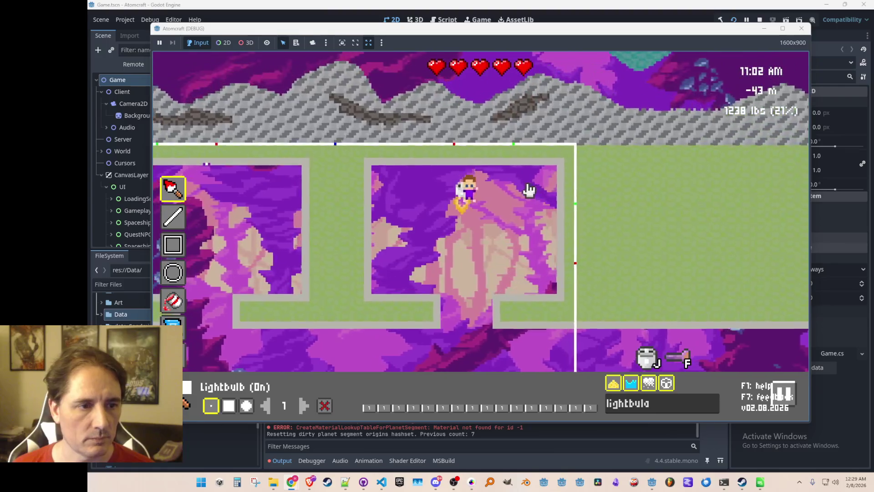
mouse_move(487, 179)
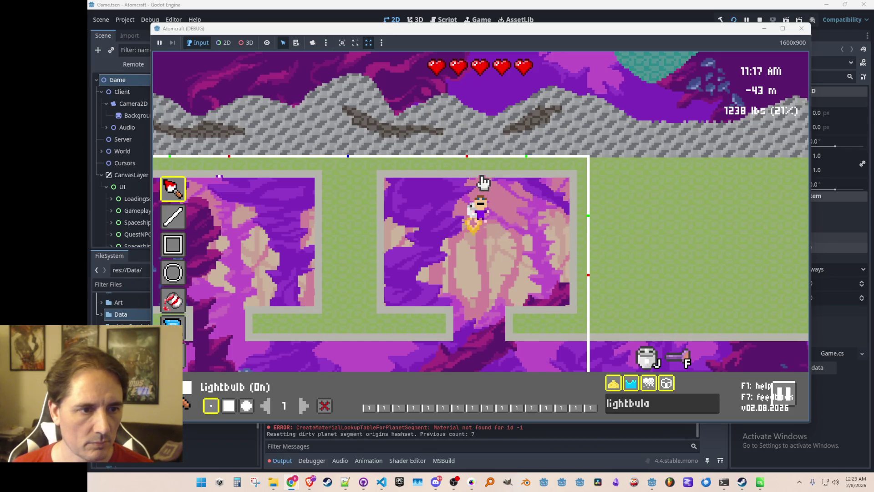
key("a")
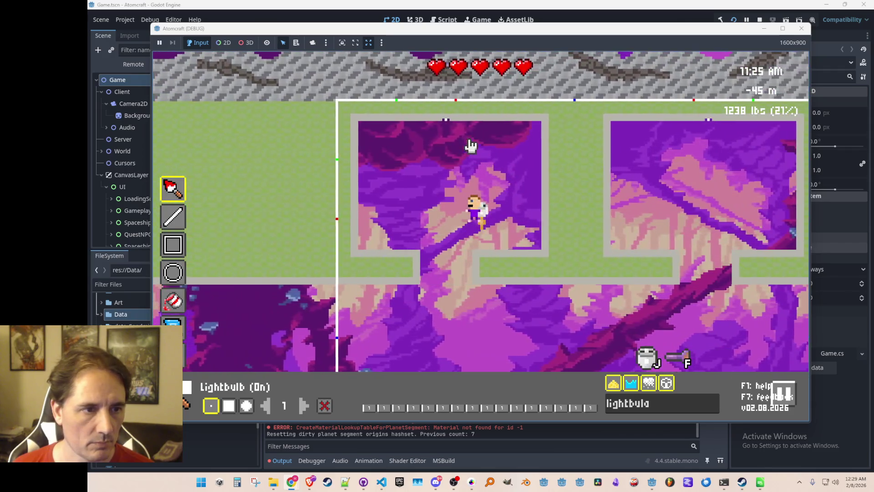
key("a")
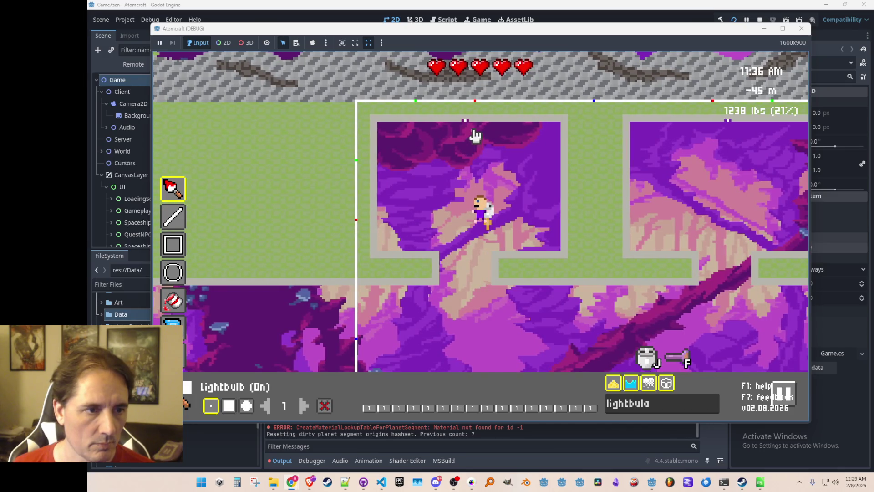
mouse_move(475, 124)
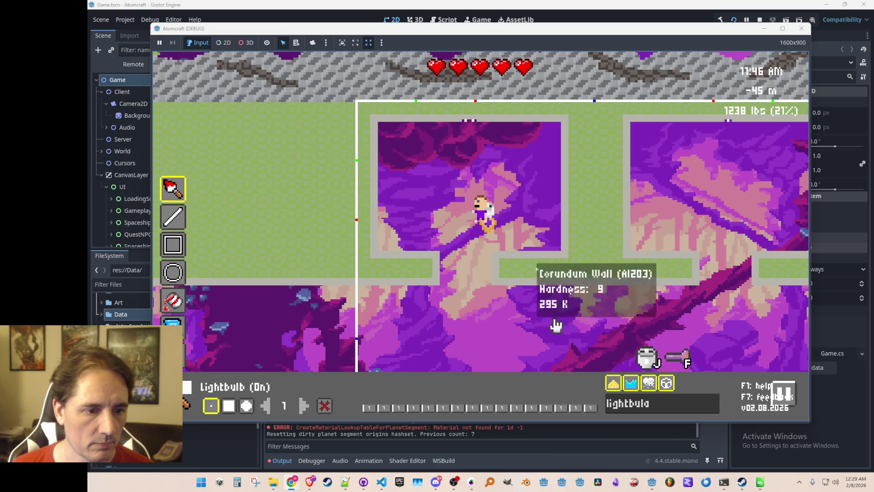
Step: Reselect Corundum Wall in erase mode, leave build mode, and fly up-left into the upper chamber
type("corun")
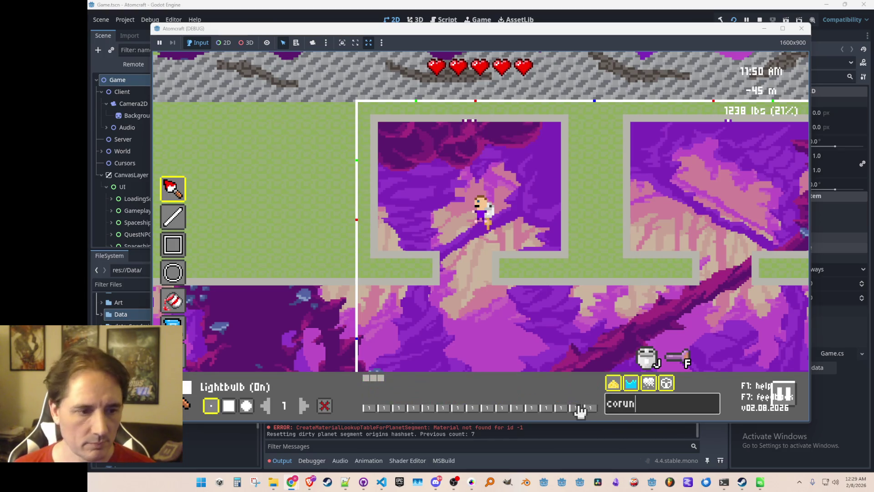
left_click(383, 378)
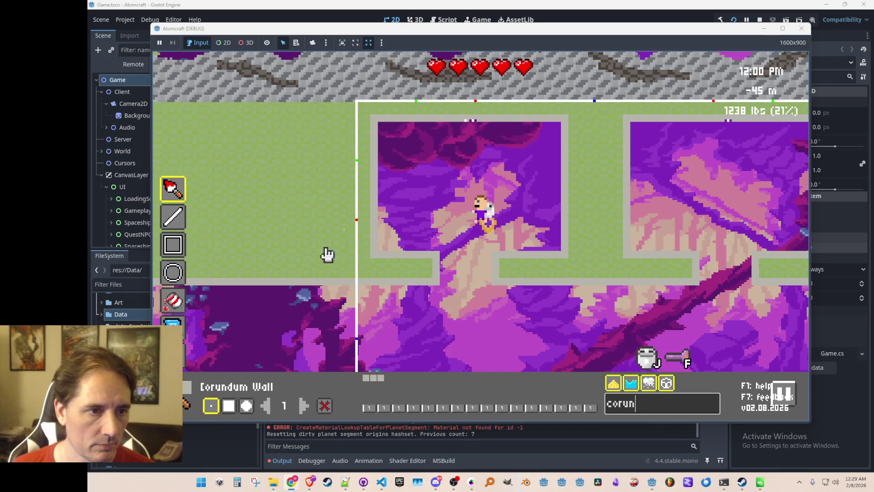
left_click(322, 407)
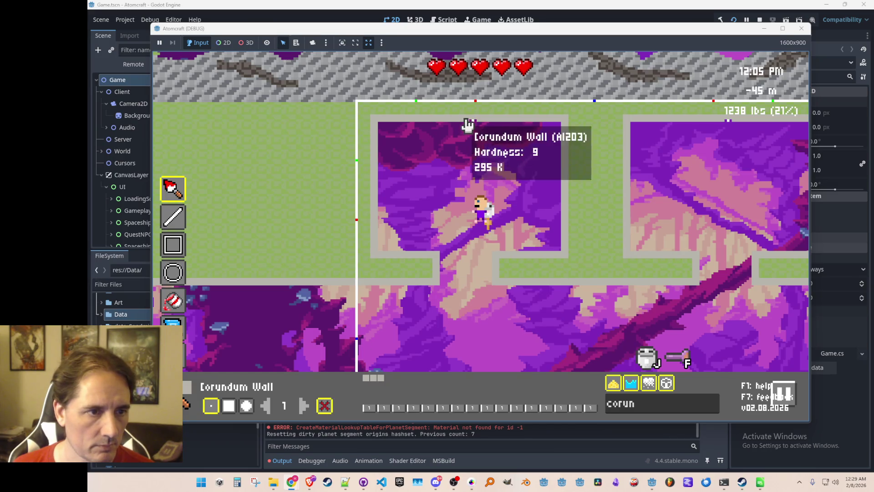
key("Escape")
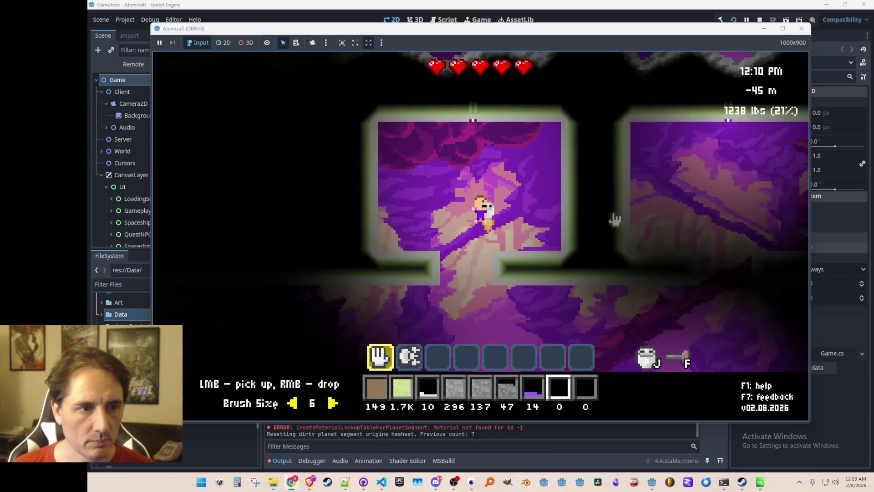
key("w")
key("a")
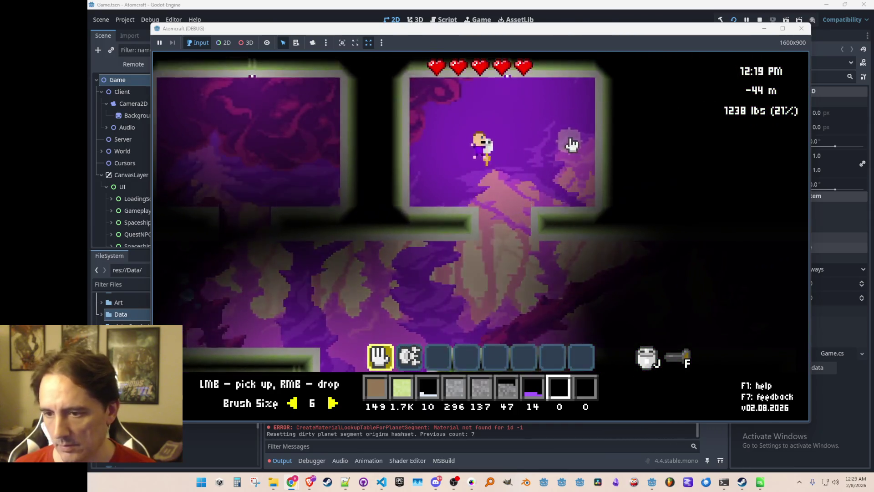
Step: Back in build mode, pick Steel Wall and the straight-line tool
key("b")
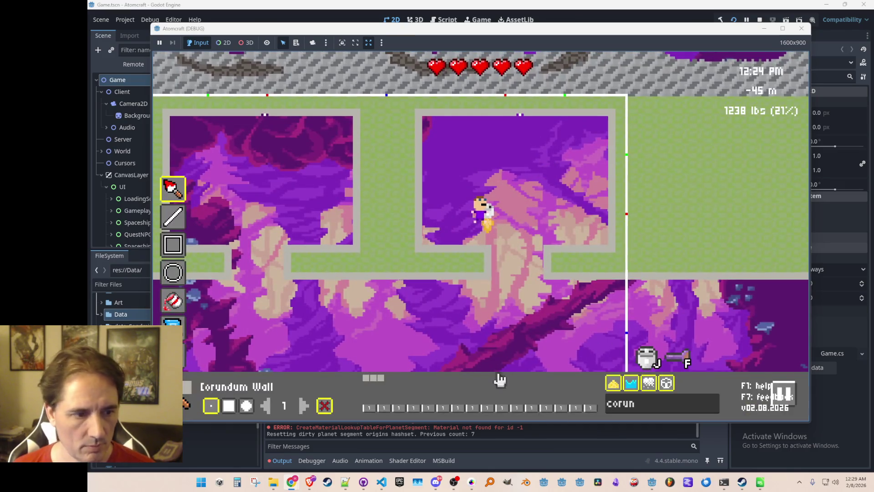
left_click(644, 404)
type("stee")
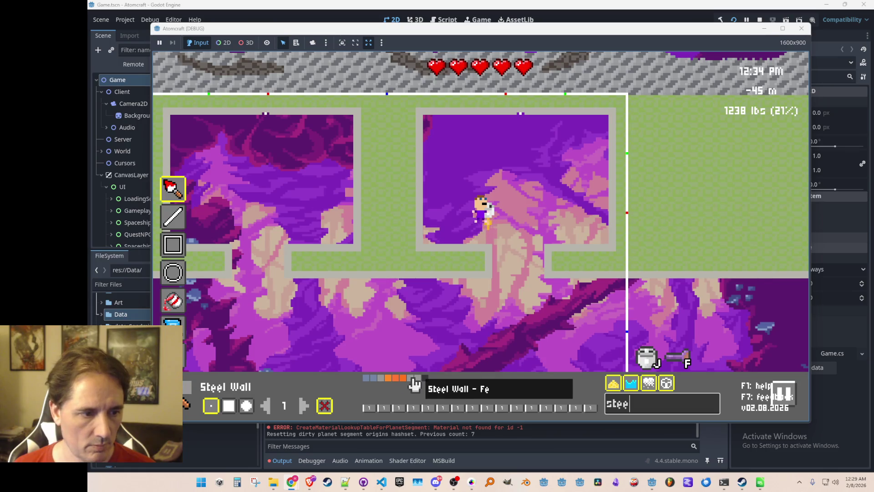
left_click(175, 226)
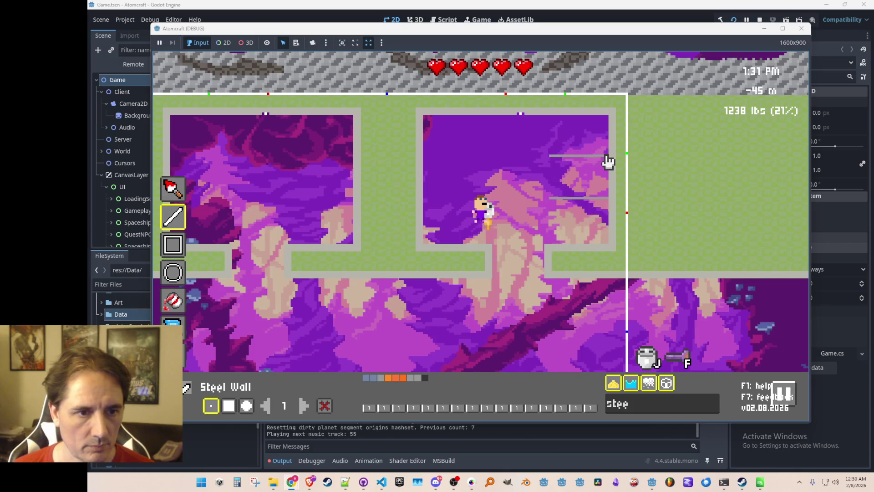
Step: Draw two horizontal steel shelves along the room's left wall
key("d")
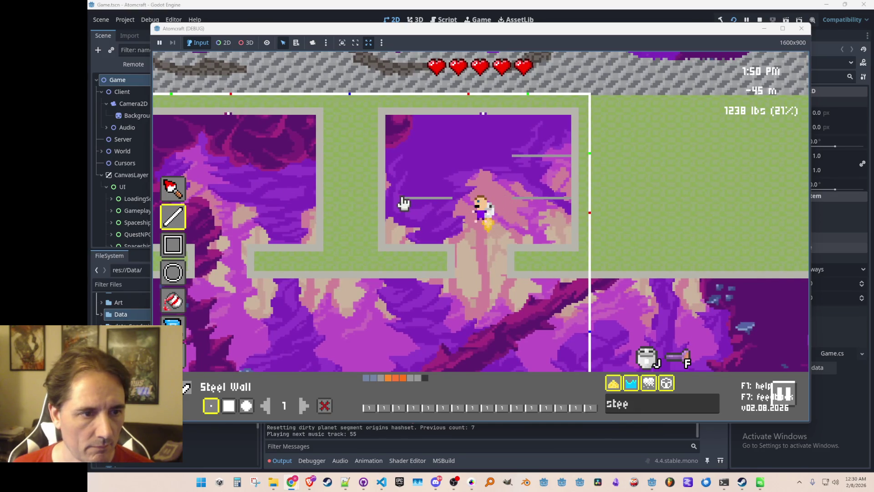
left_click_drag(531, 200, 404, 205)
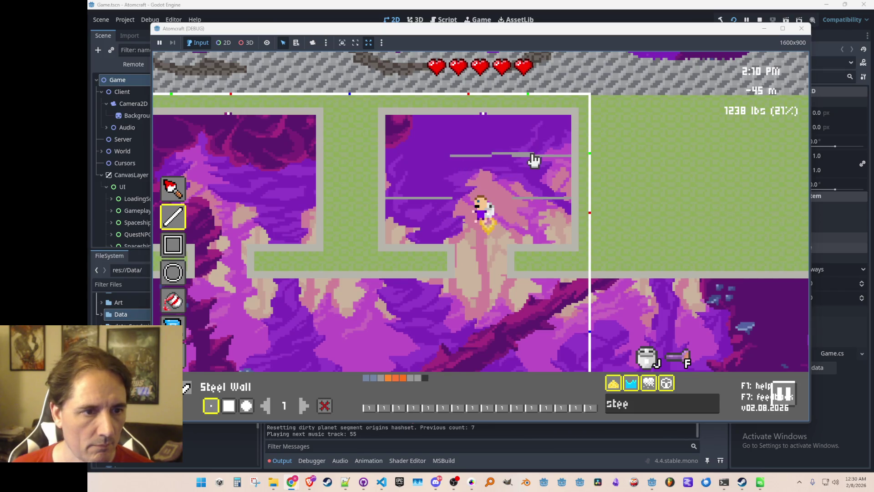
left_click_drag(532, 159, 415, 163)
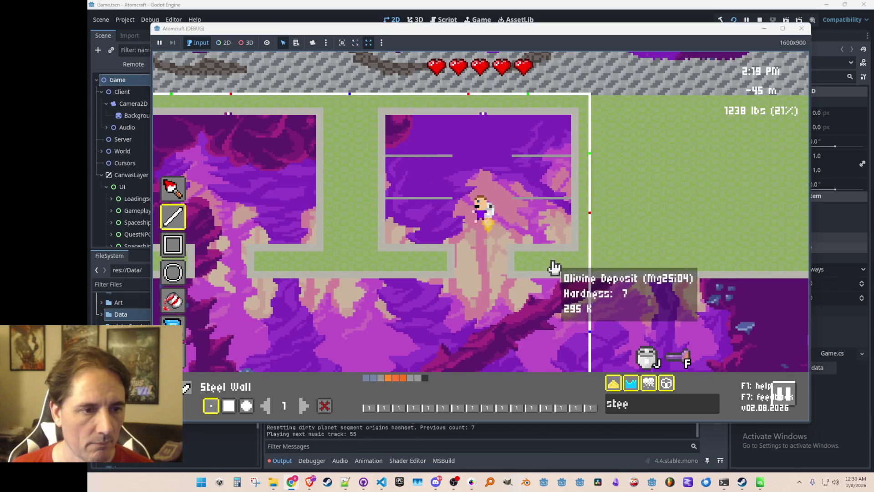
key("w")
key("d")
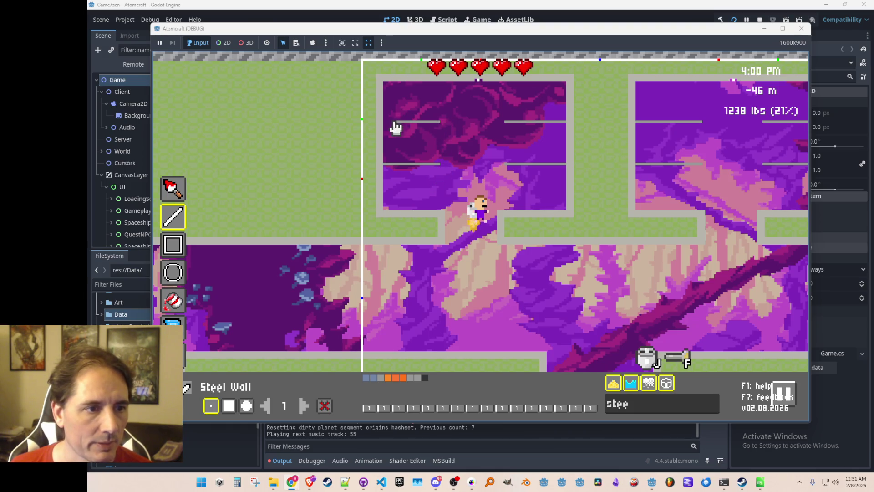
Step: Jetpack up and back down over the steel-shelved rooms, then exit build mode with Tab
key("w")
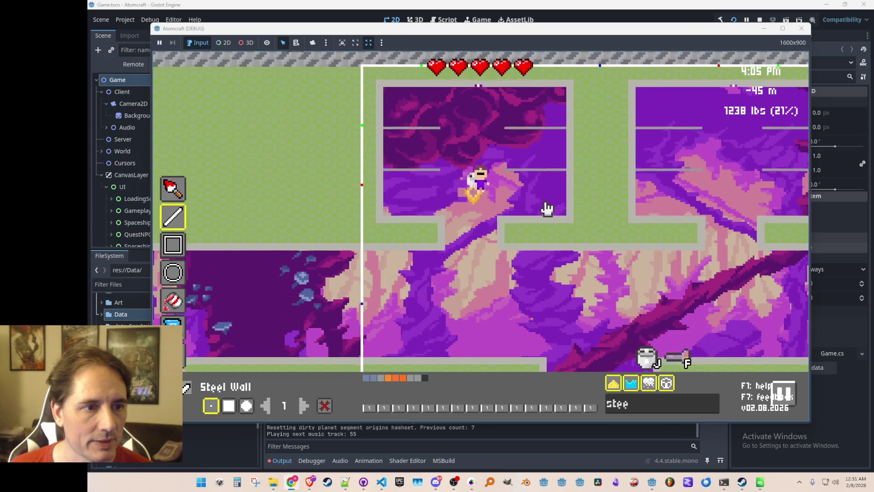
key("s")
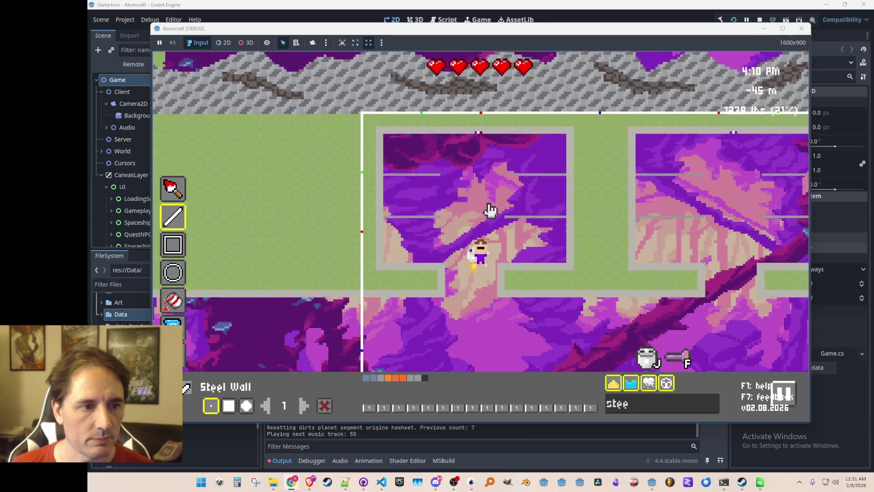
key("Tab")
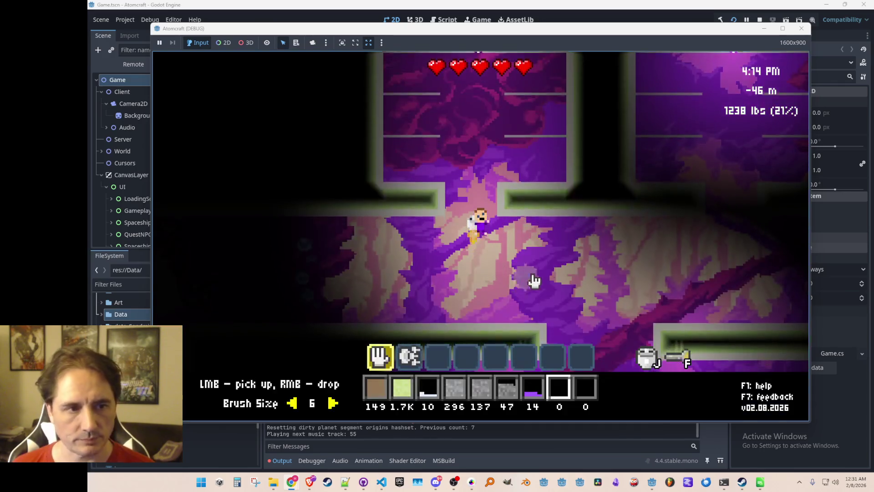
key("s")
key("d")
key("s")
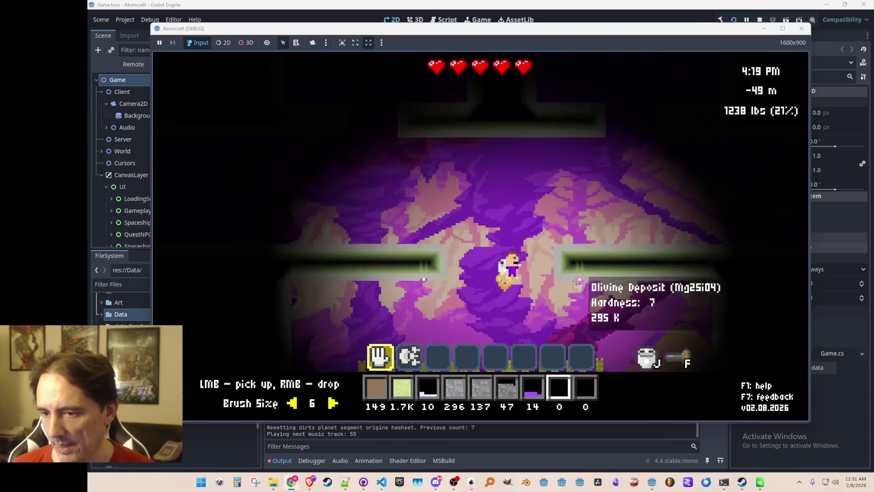
key("w")
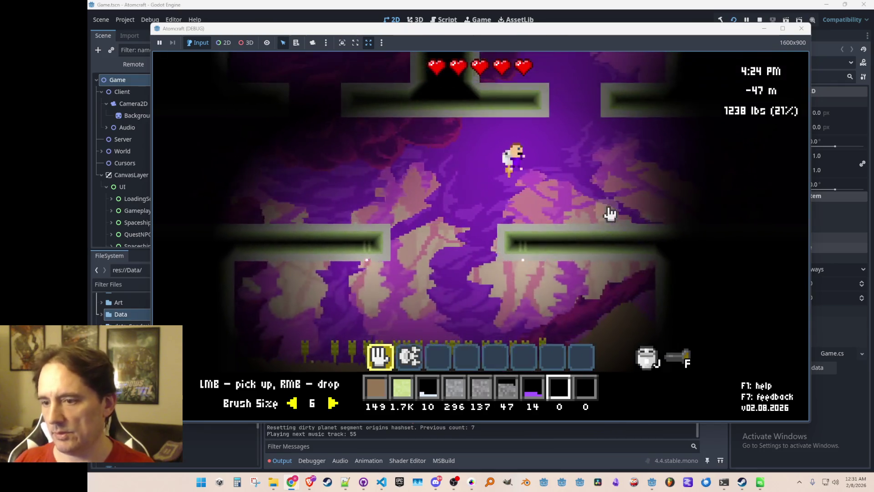
key("s")
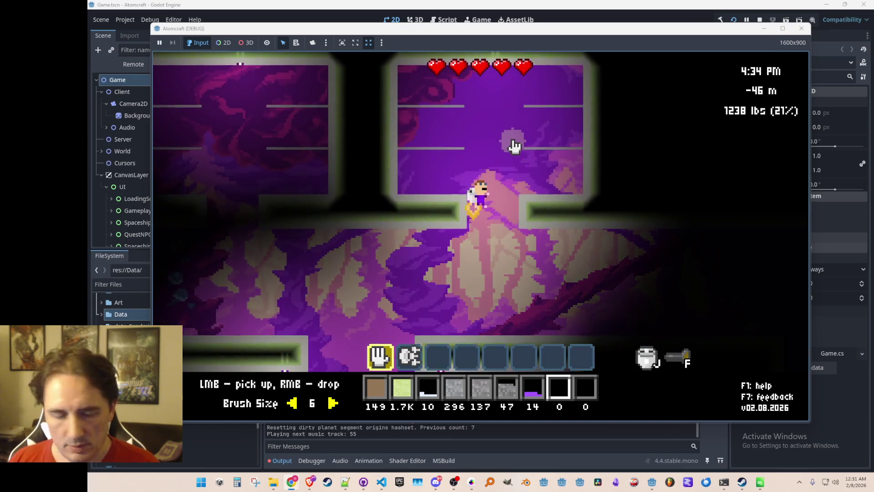
key("Tab")
key("s")
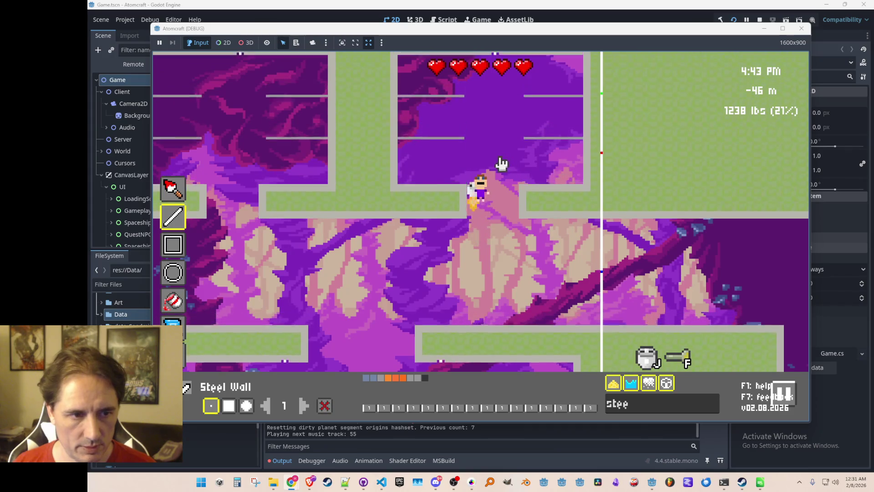
key("Tab")
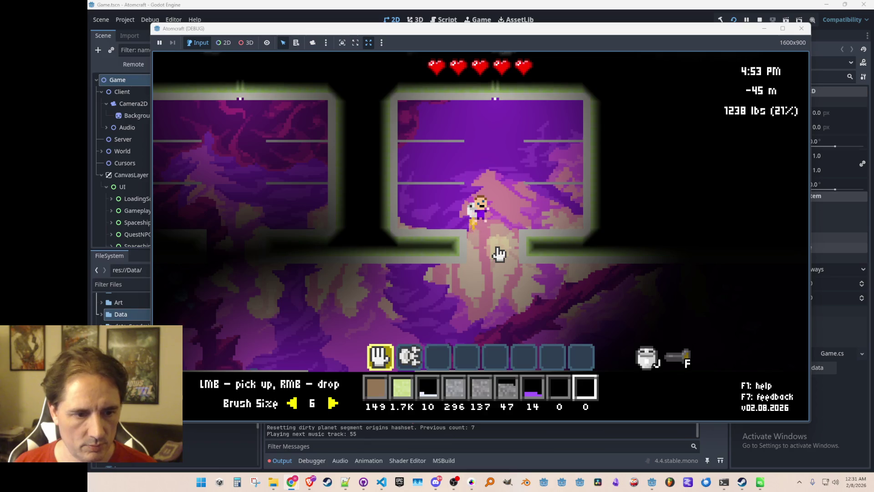
key("c")
key("Escape")
key("Return")
key("Escape")
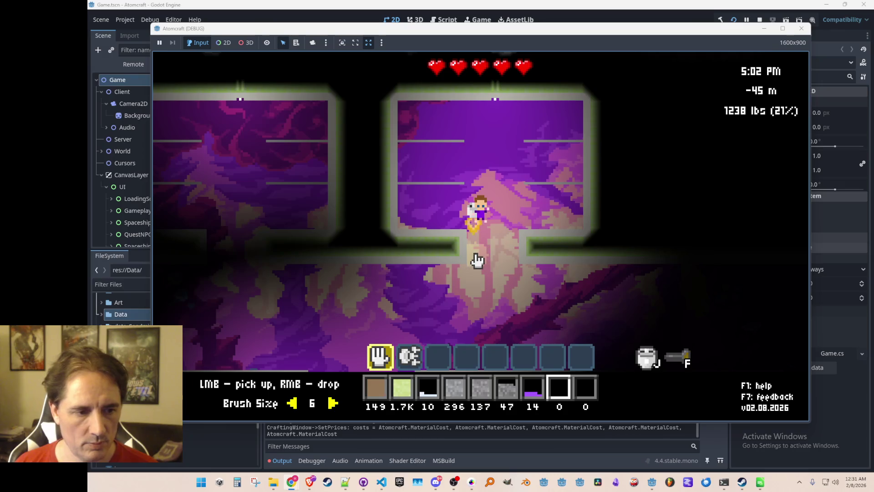
key("Return")
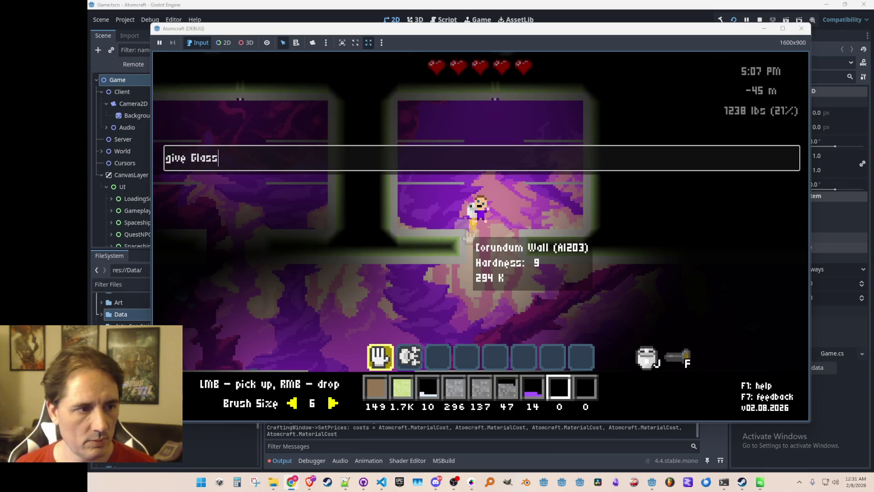
Step: Run the console commands that give the player Glass
key("Return")
key("c")
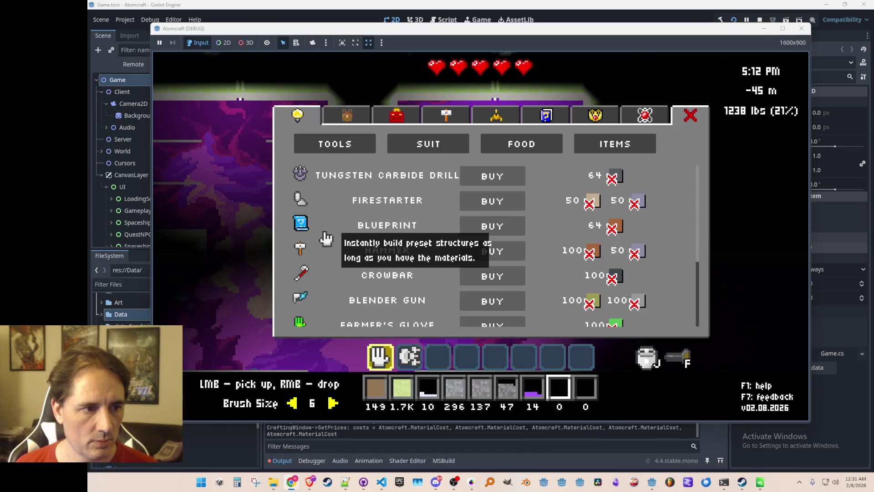
key("c")
key("Return")
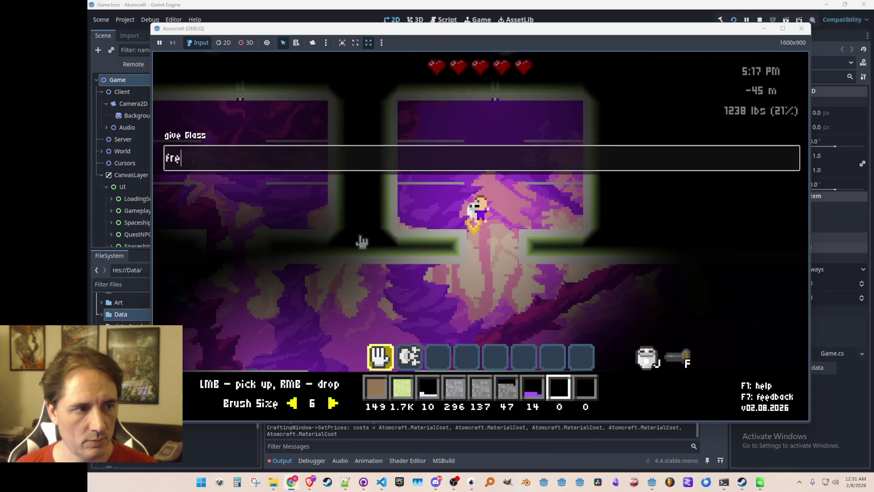
key("Return")
Step: Buy the Blueprint and Hammer in the shop and equip the Blueprint from slot 3
key("c")
scroll(518, 271, "down", 3)
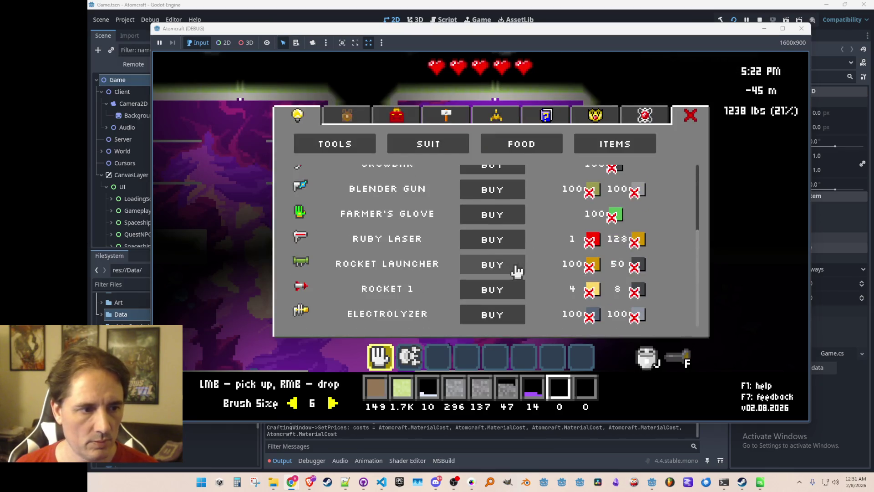
scroll(505, 262, "up", 4)
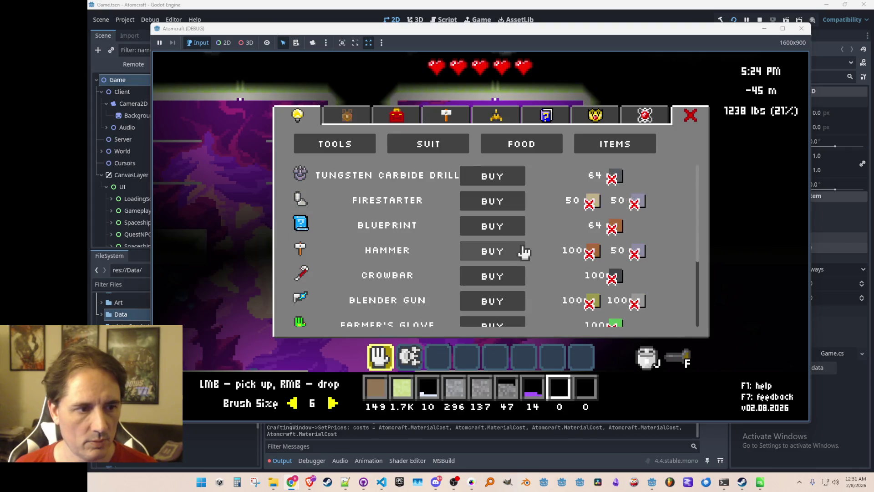
left_click(486, 230)
left_click(486, 255)
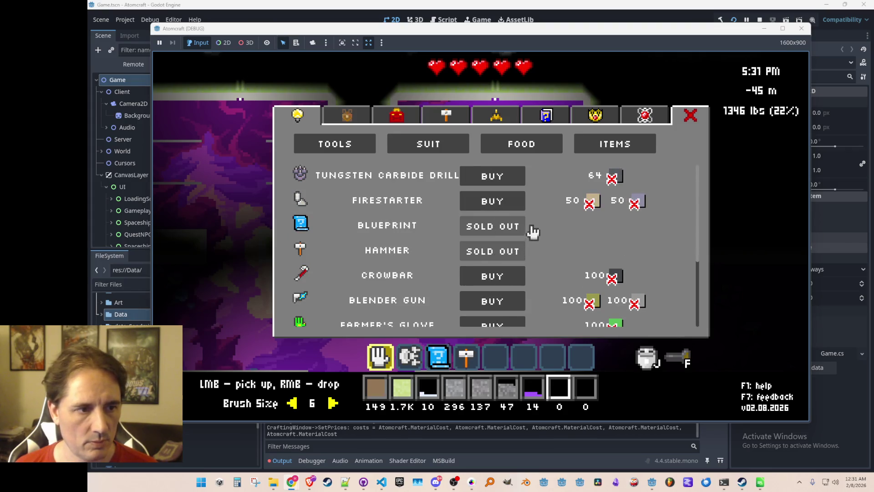
key("Escape")
key("3")
scroll(514, 224, "down", 2)
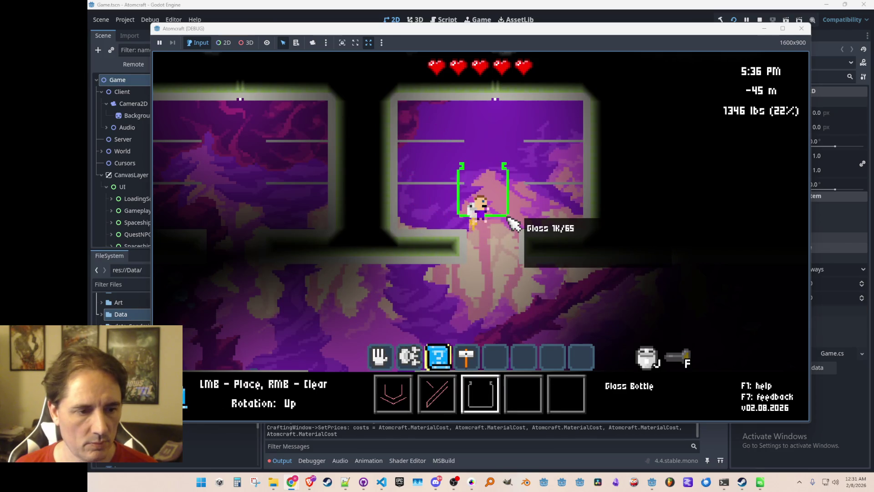
Step: With the Hammer and Glass material, build a short vertical and a horizontal glass wall segment
scroll(526, 193, "down", 1)
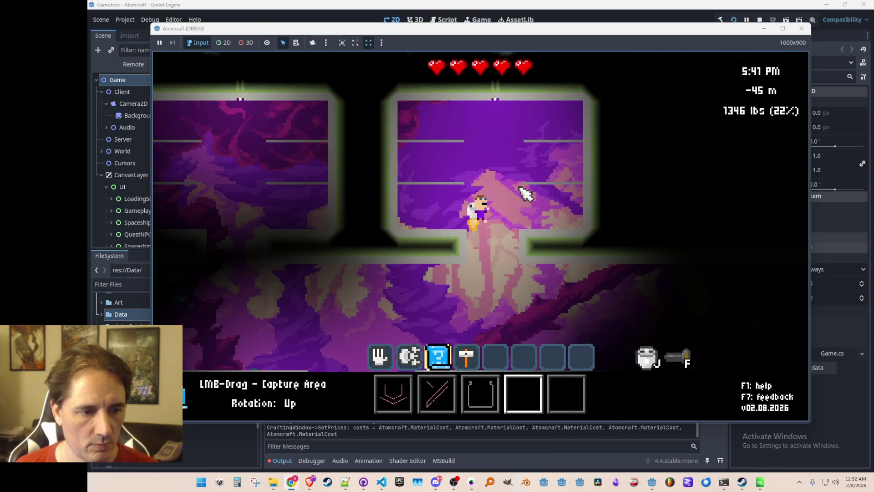
key("4")
scroll(561, 206, "up", 6)
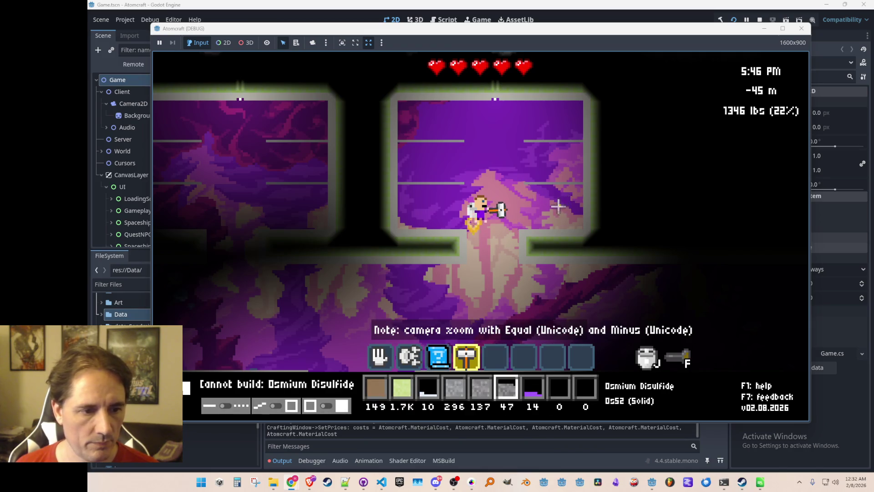
scroll(558, 205, "up", 1)
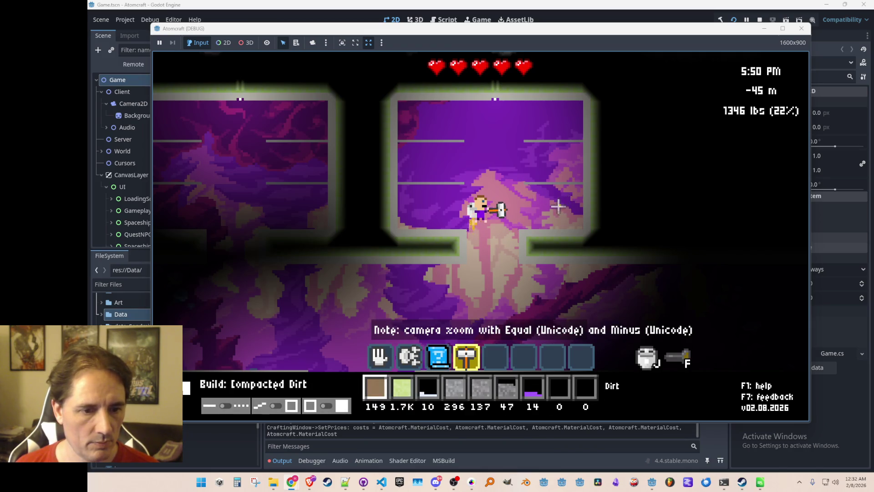
key("i")
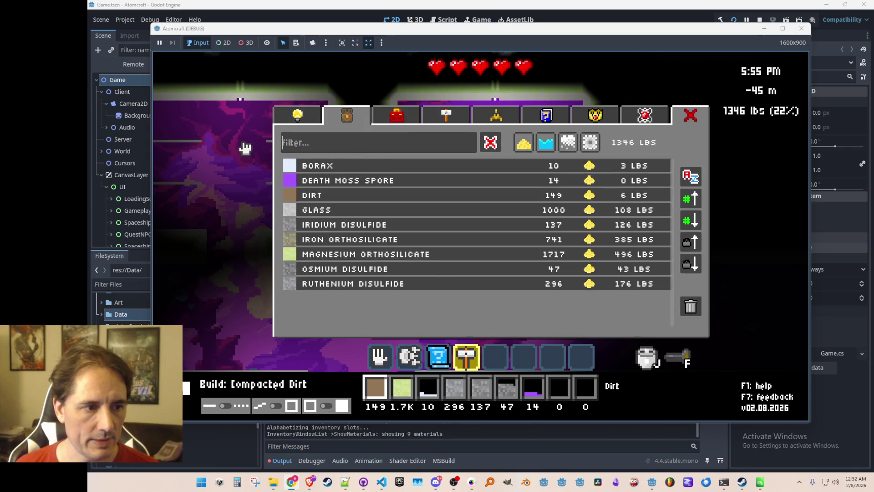
left_click(339, 210)
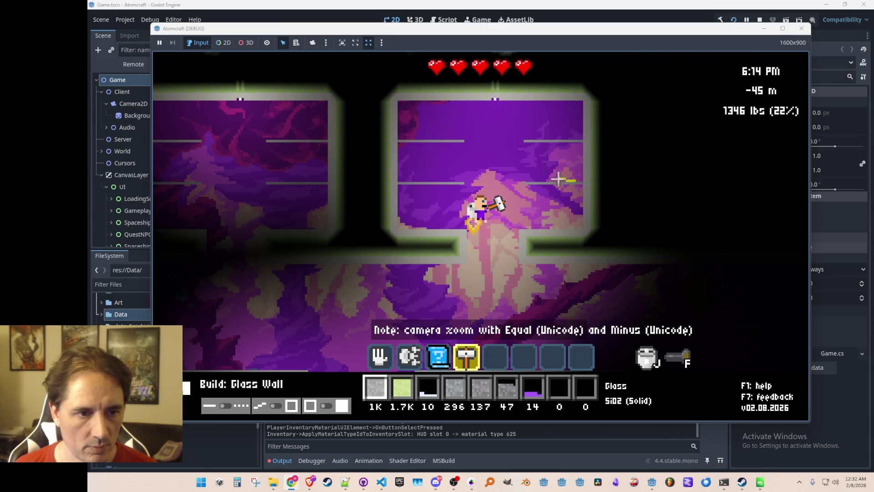
left_click_drag(565, 180, 560, 149)
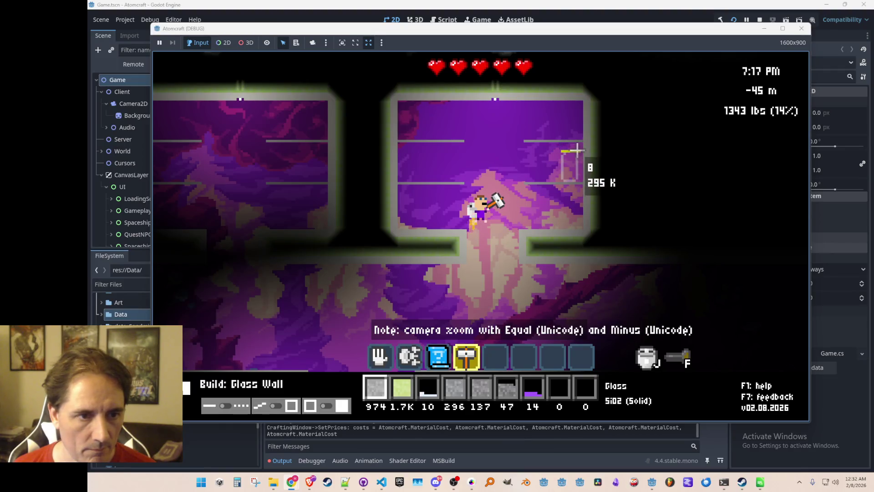
left_click_drag(577, 150, 576, 181)
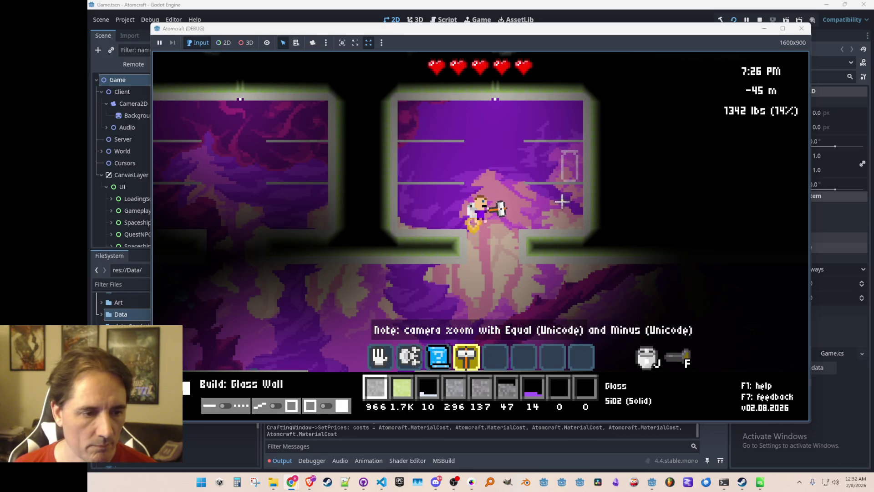
Step: Capture the small glass post as a blueprint, retrying once after clearing
key("3")
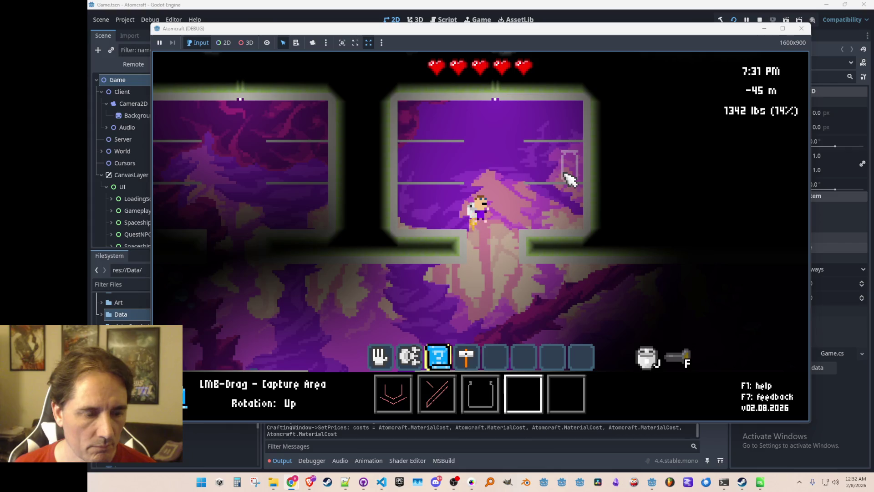
mouse_move(562, 151)
mouse_move(564, 155)
left_mouse_down()
mouse_move(575, 160)
mouse_move(576, 180)
left_mouse_up()
right_click(558, 171)
left_click_drag(562, 152, 577, 182)
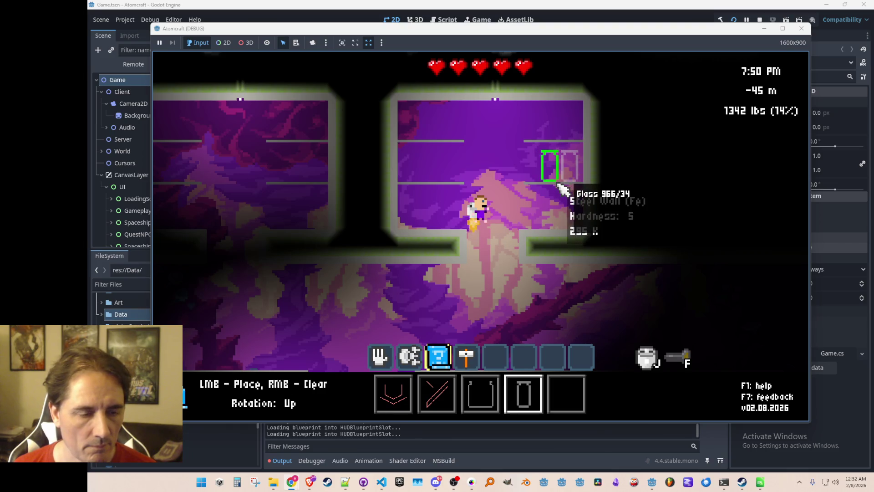
Step: Stamp glass post copies on a shelf, the lower shelf and the room's bottom left
left_click(419, 187)
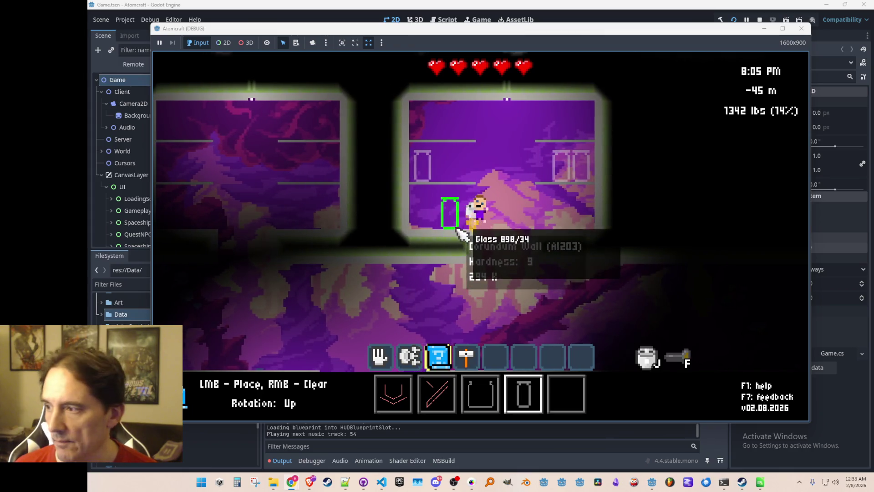
left_click(431, 233)
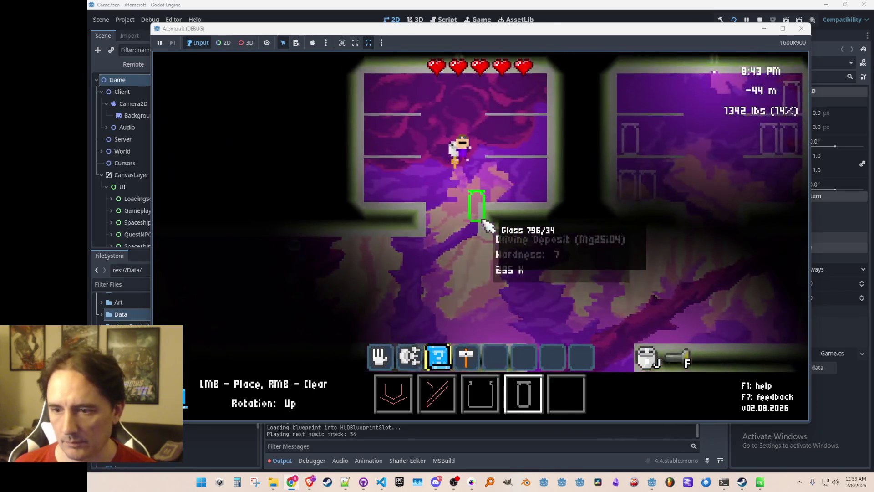
left_click(401, 272)
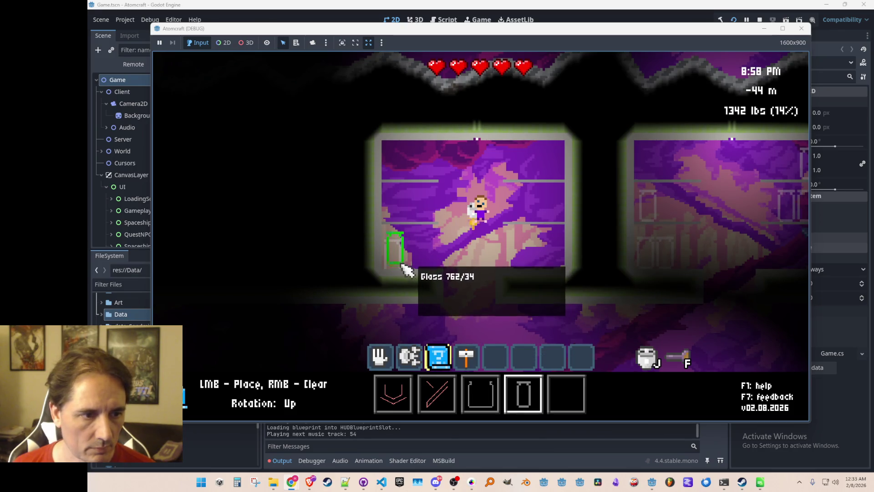
right_click(401, 272)
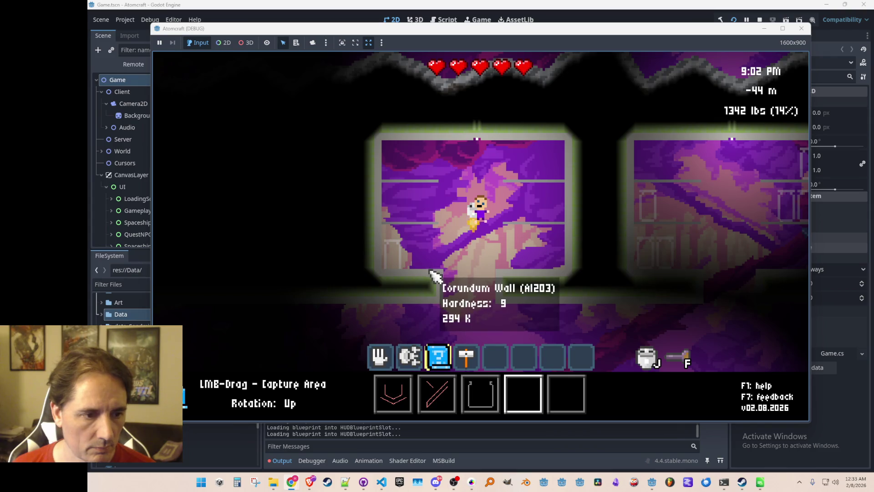
key("j")
key("Escape")
left_click(442, 262)
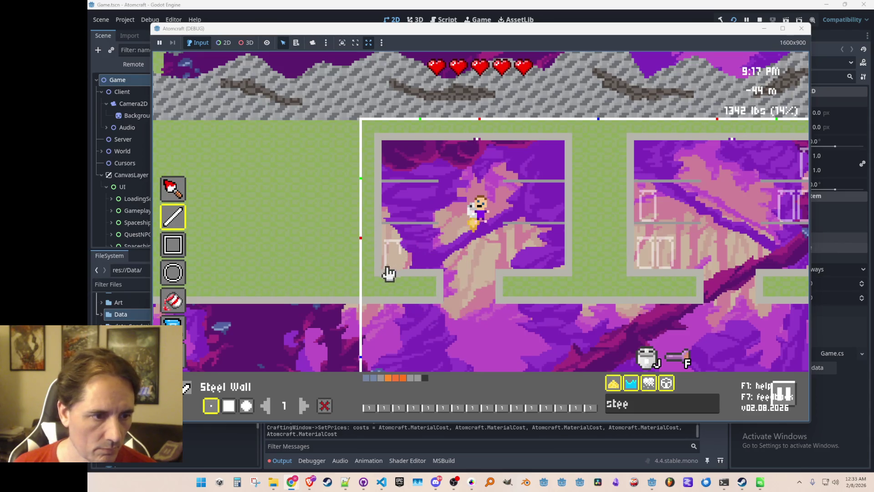
mouse_move(389, 274)
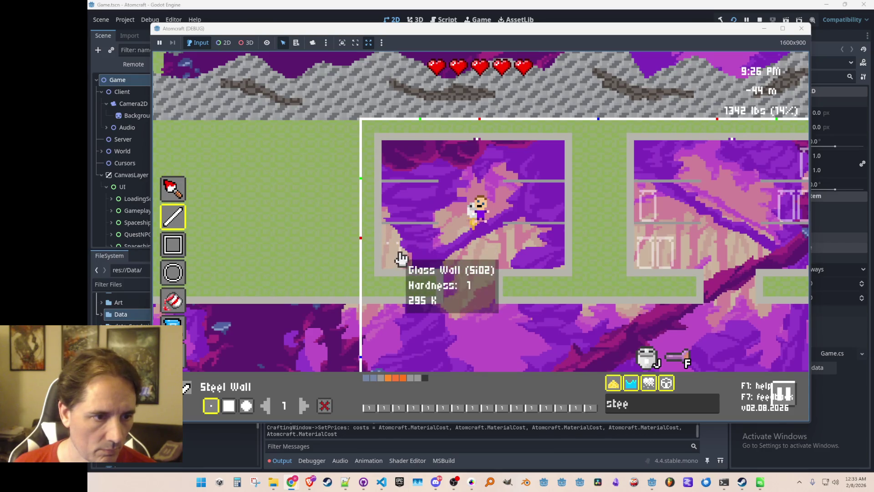
mouse_move(390, 248)
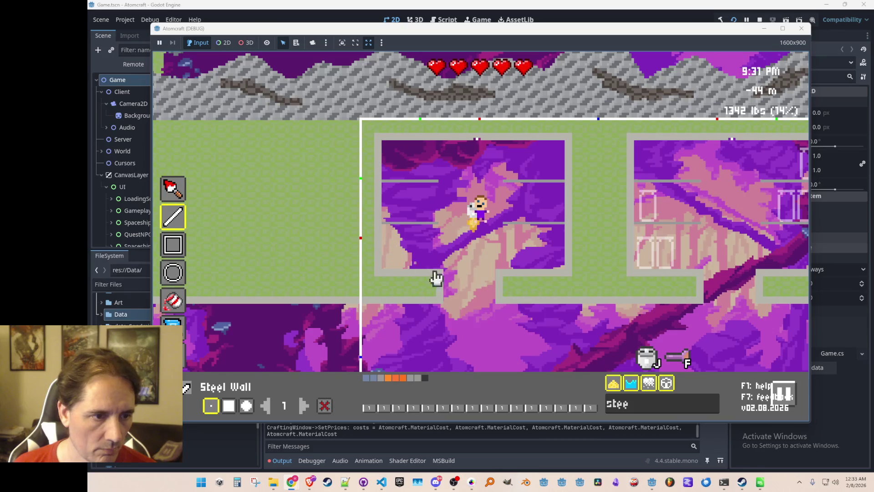
key("Escape")
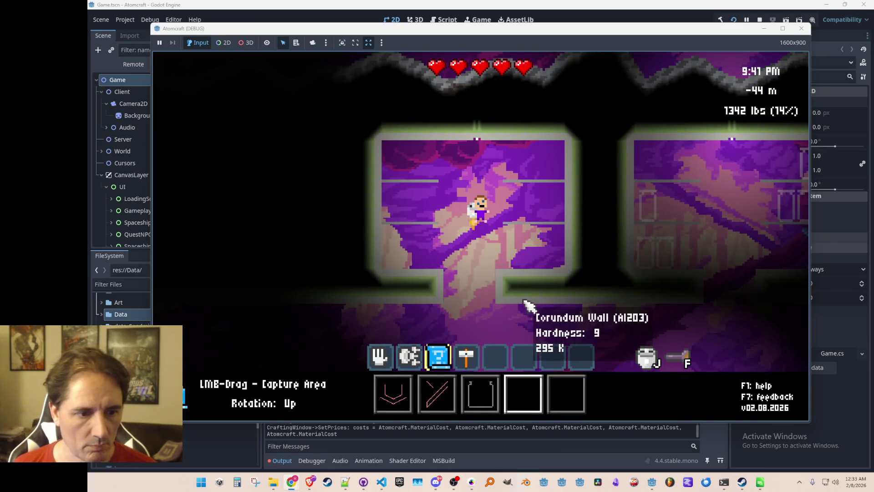
Step: Capture the glass post into a blueprint slot and place a copy on the room's top shelf
mouse_move(644, 195)
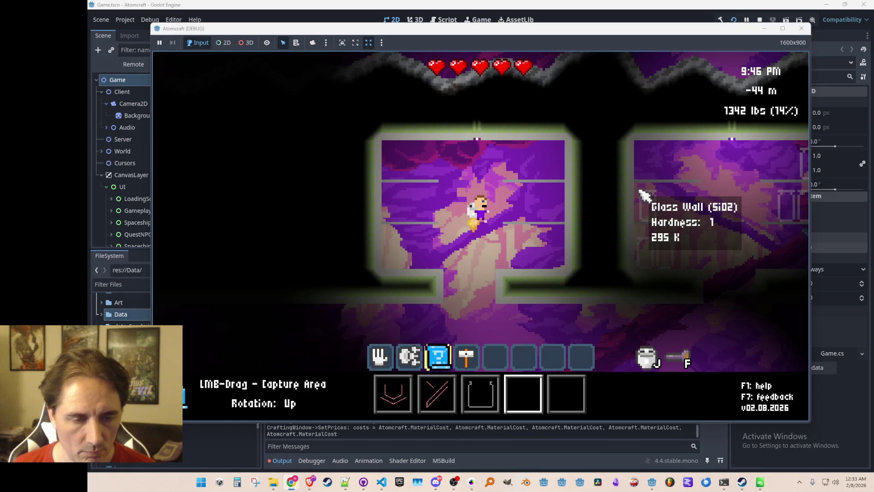
left_click_drag(663, 223, 642, 242)
right_click(644, 199)
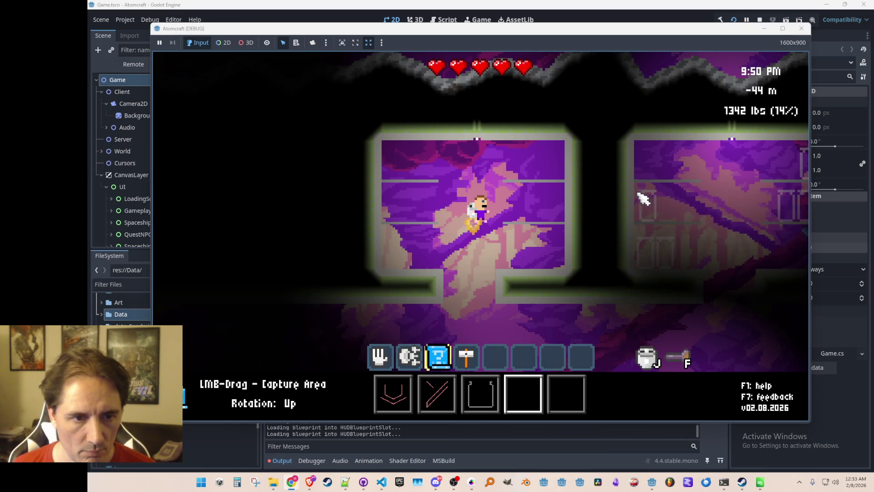
left_click(660, 224)
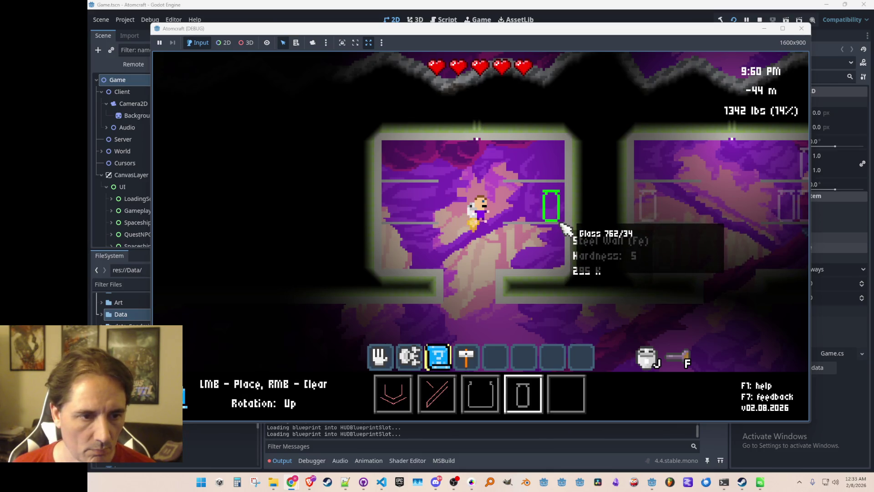
left_click(557, 184)
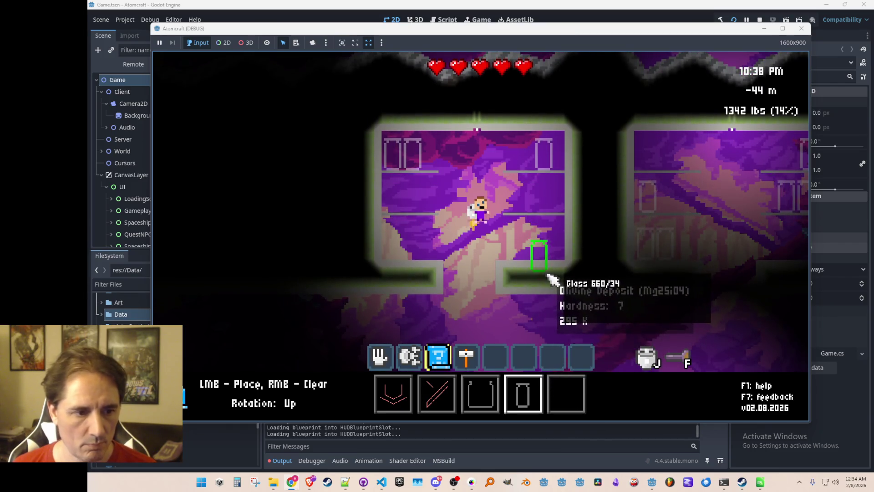
Step: With the Hammer, reposition by jetpack and build two short glass wall pieces on the lower right shelf
key("4")
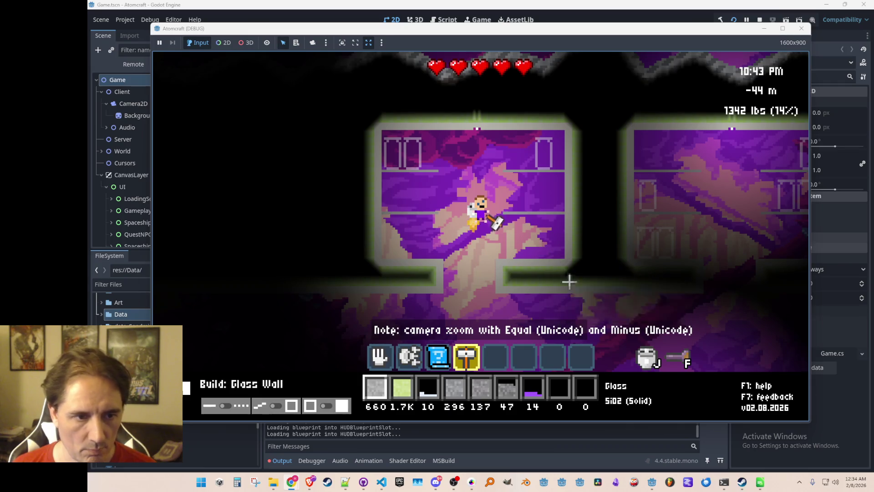
key("s")
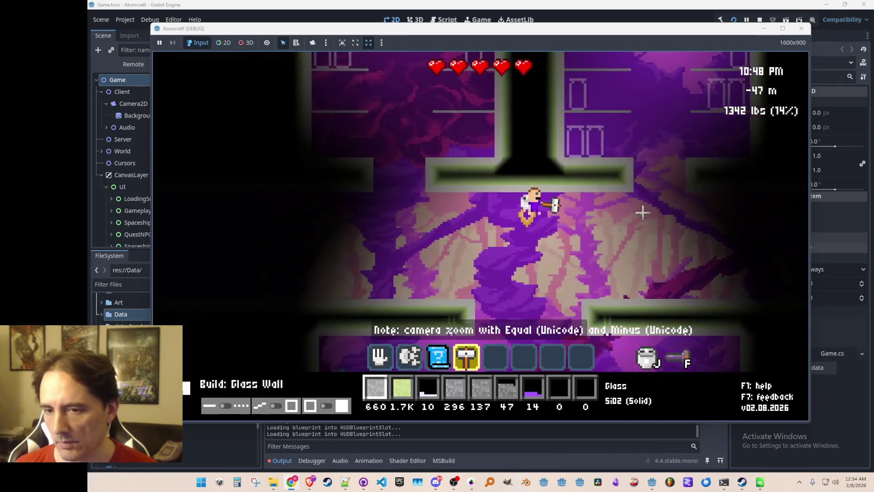
key("w")
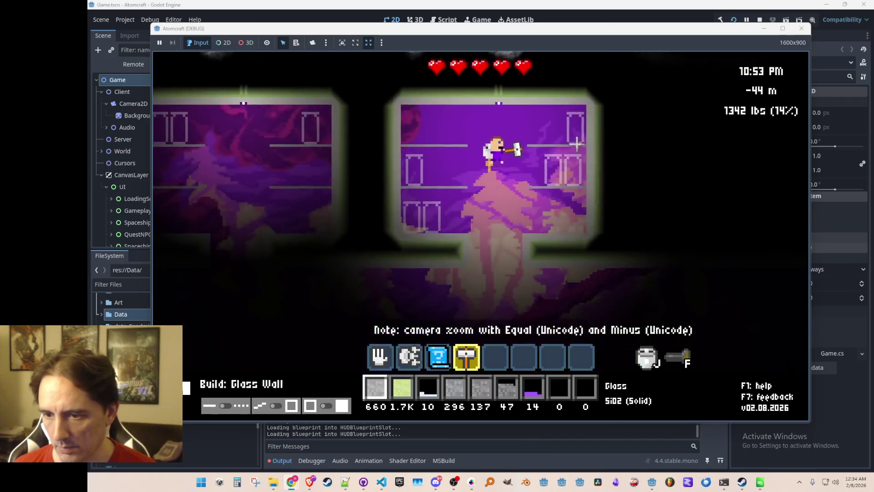
key("s")
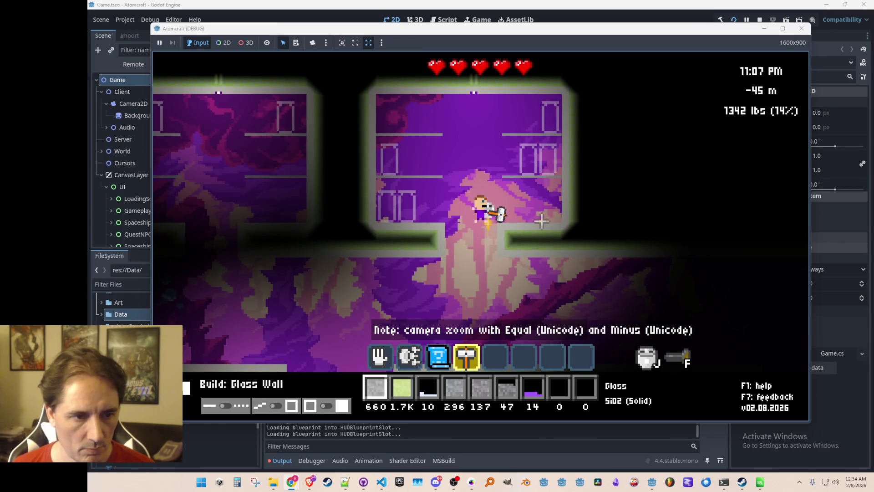
key("a")
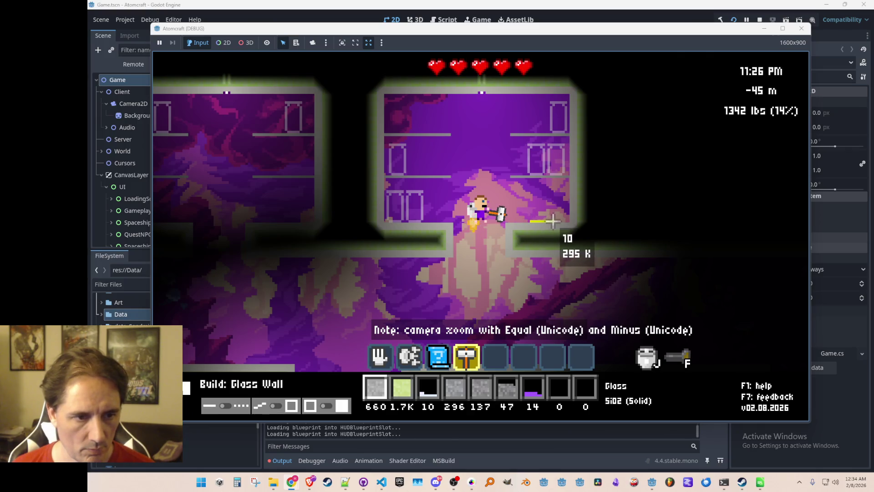
left_click_drag(553, 221, 556, 207)
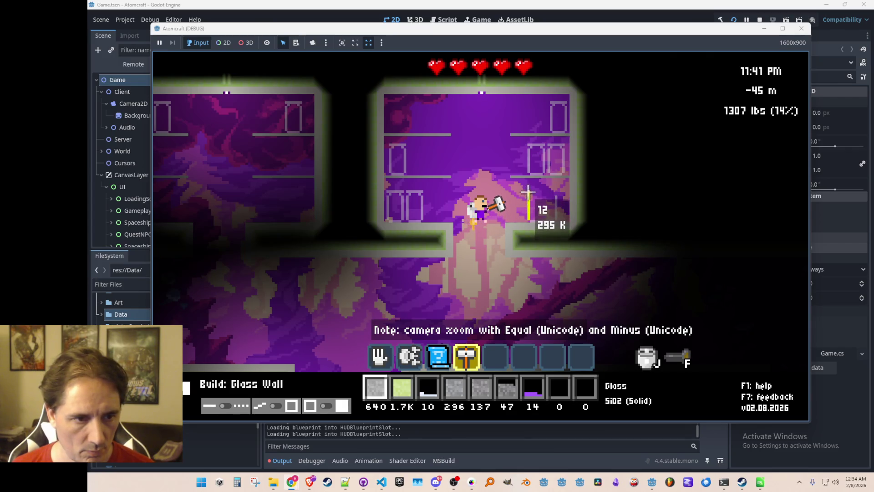
left_click_drag(528, 192, 549, 192)
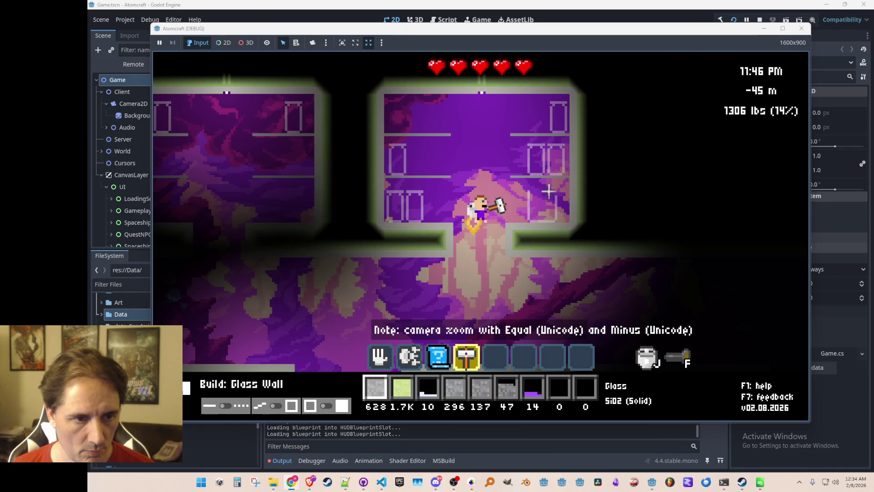
mouse_move(555, 192)
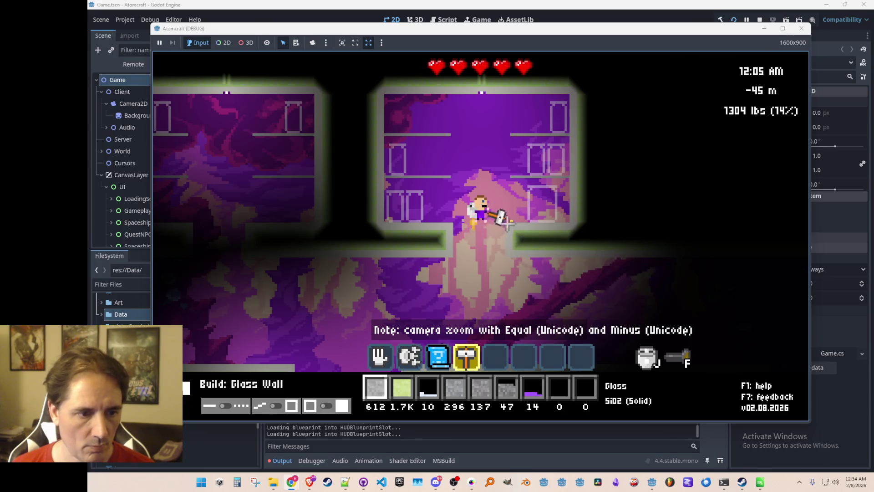
key("3")
scroll(511, 214, "down", 1)
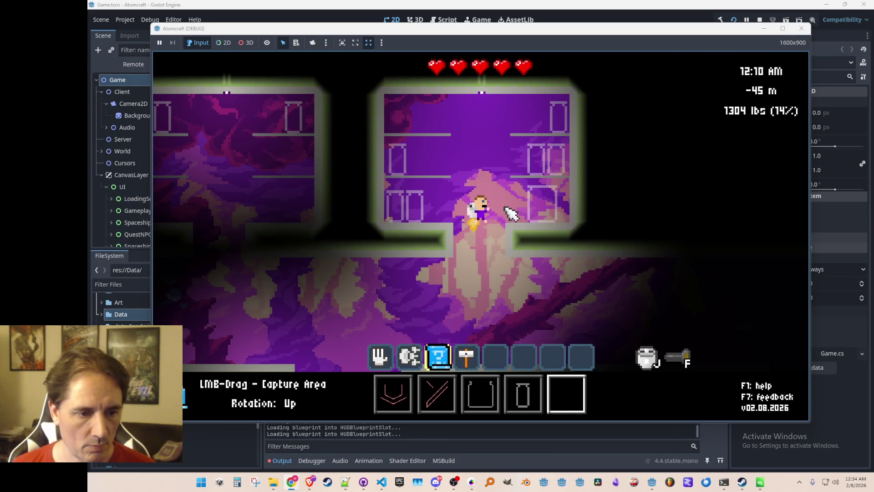
Step: Capture a glass box blueprint and place copies on the middle shelf, near the floor opening and the right shelf
mouse_move(545, 209)
left_mouse_down()
mouse_move(556, 218)
mouse_move(537, 218)
left_mouse_up()
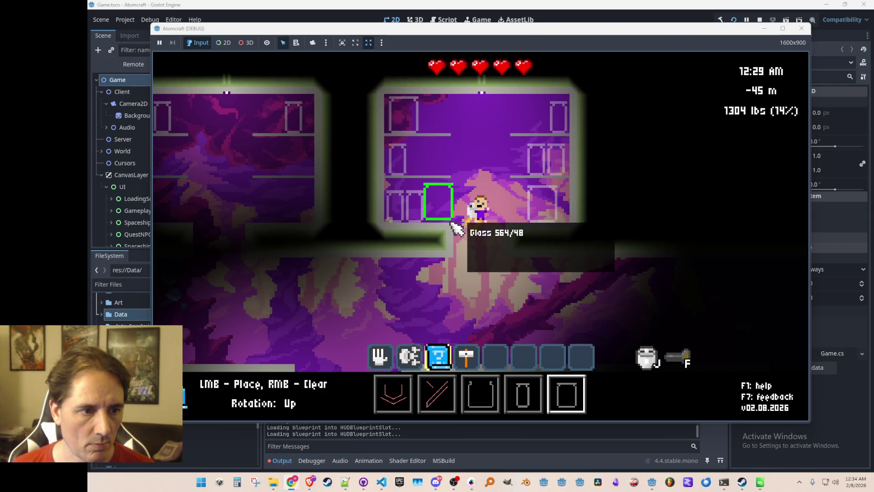
left_click(444, 182)
key("a")
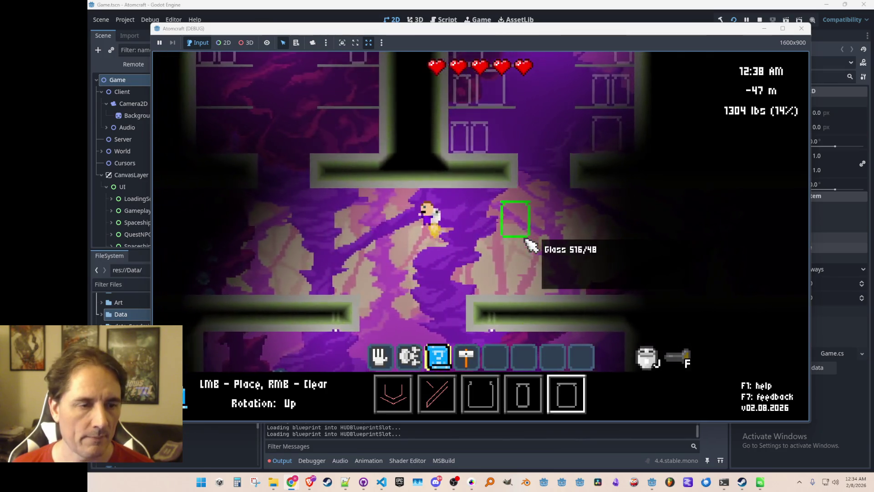
key("w")
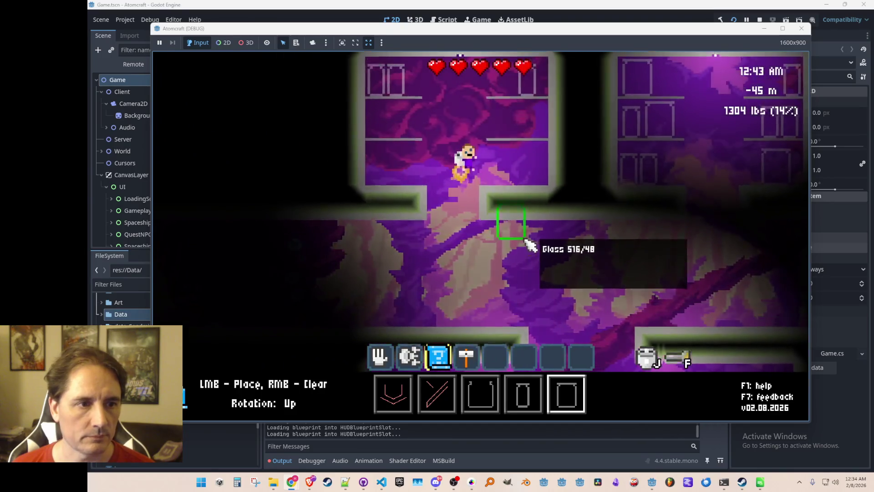
left_click(565, 242)
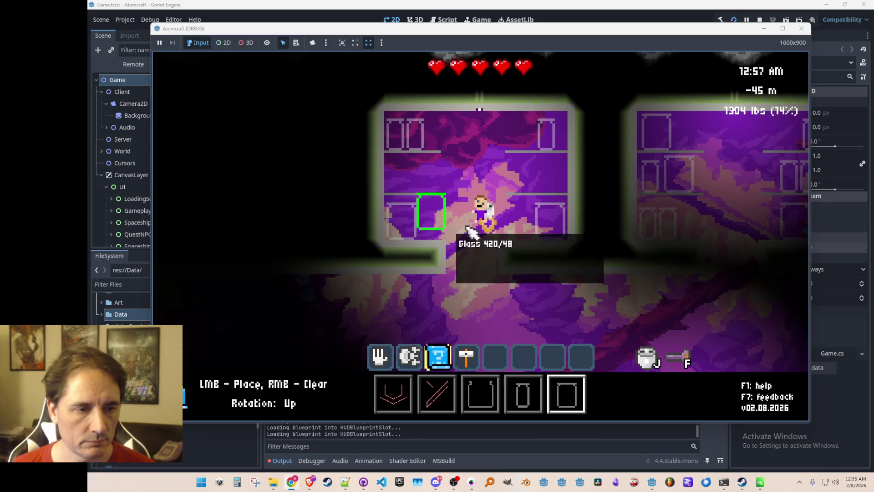
left_click(565, 196)
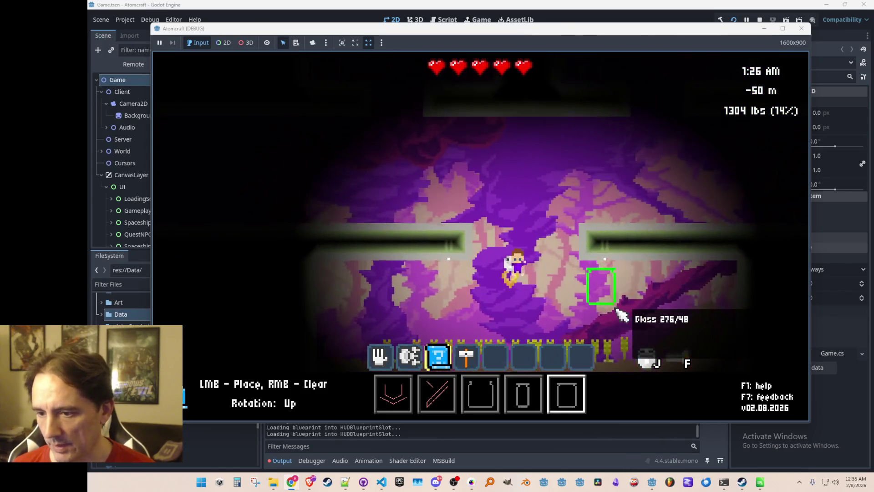
key("w")
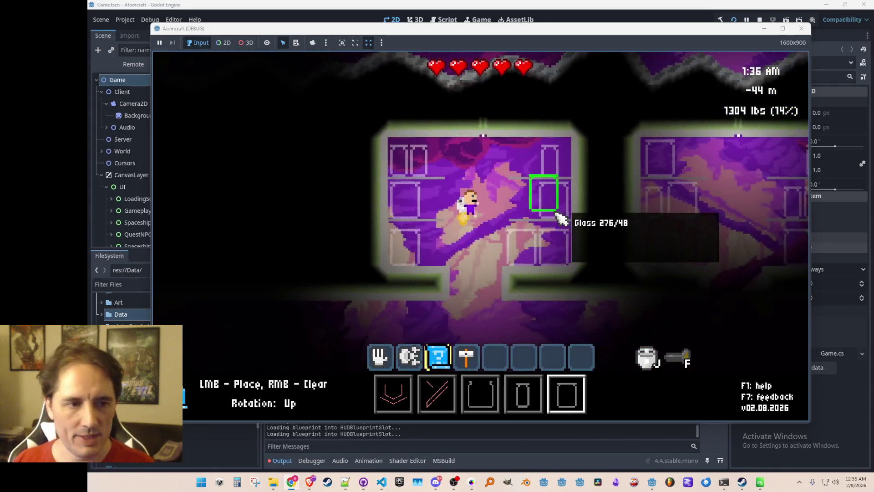
Step: Give the player Berry via the console and fill the right middle shelf with berries
key("j")
key("j")
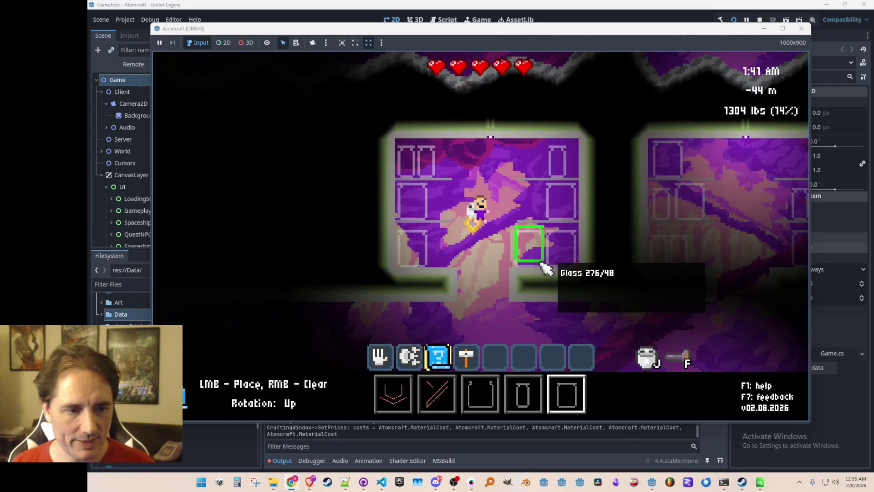
key("2")
key("b")
key("Escape")
key("grave")
type("give B")
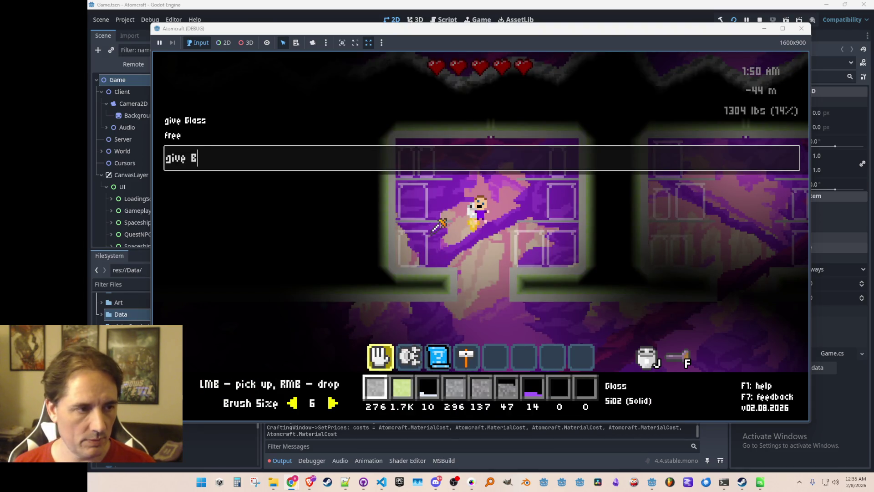
key("Return")
key("b")
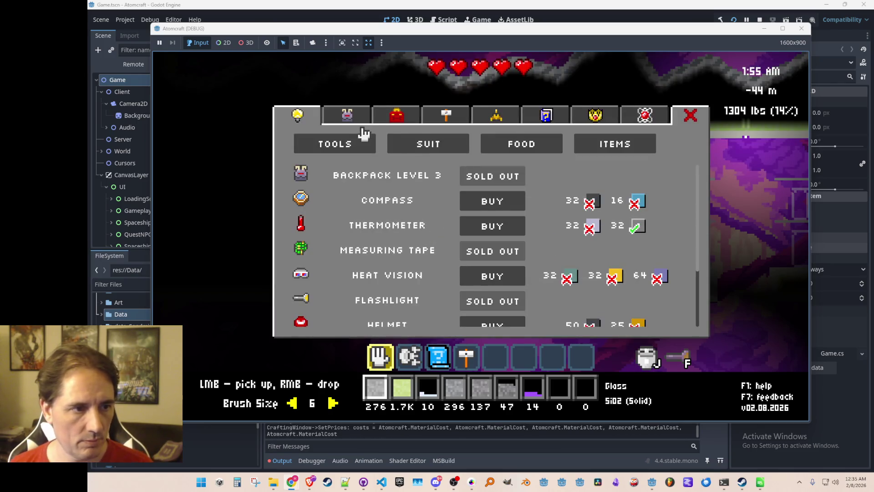
left_click(349, 117)
left_click(376, 168)
key("Escape")
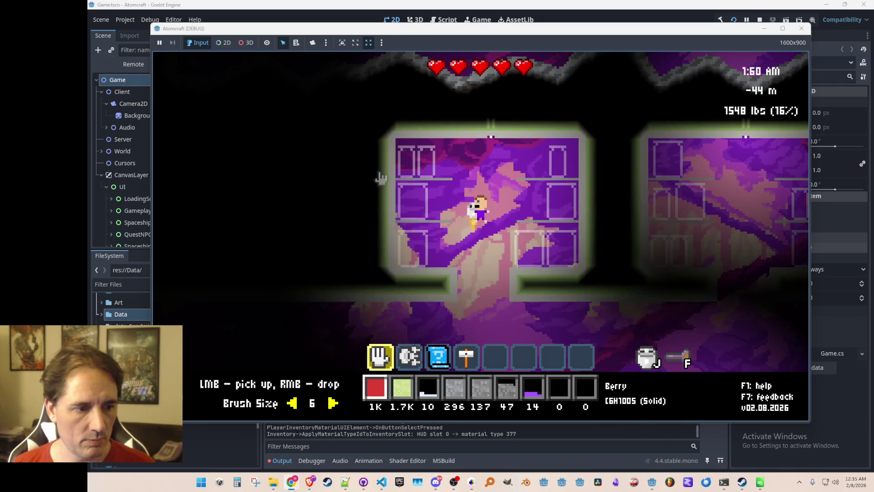
right_click(564, 205)
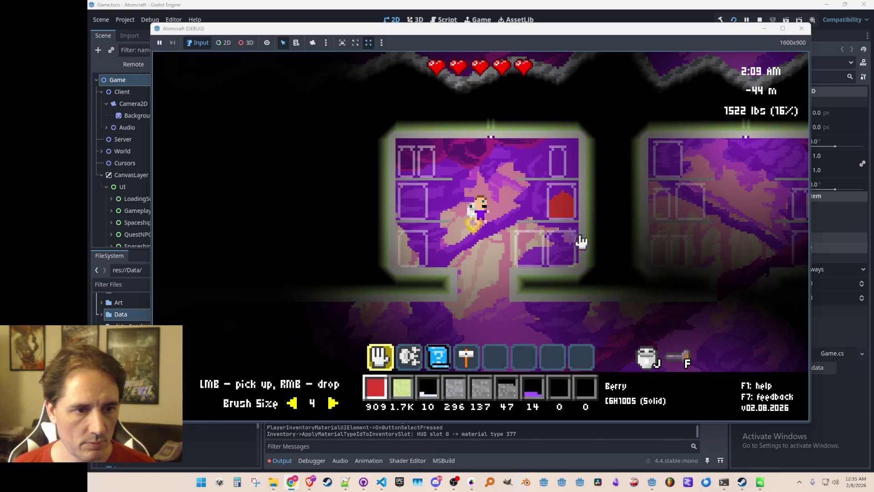
Step: Give the player Nuts and drop nut piles into the lower right shelves
key("b")
key("Escape")
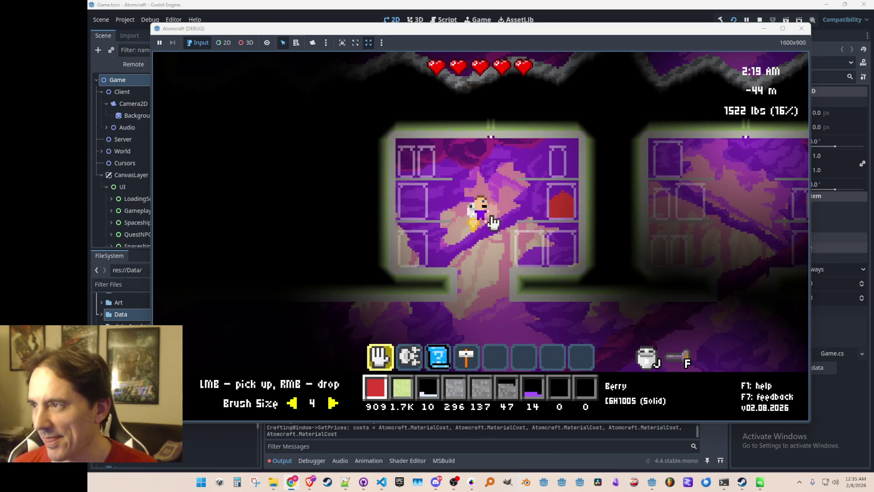
key("grave")
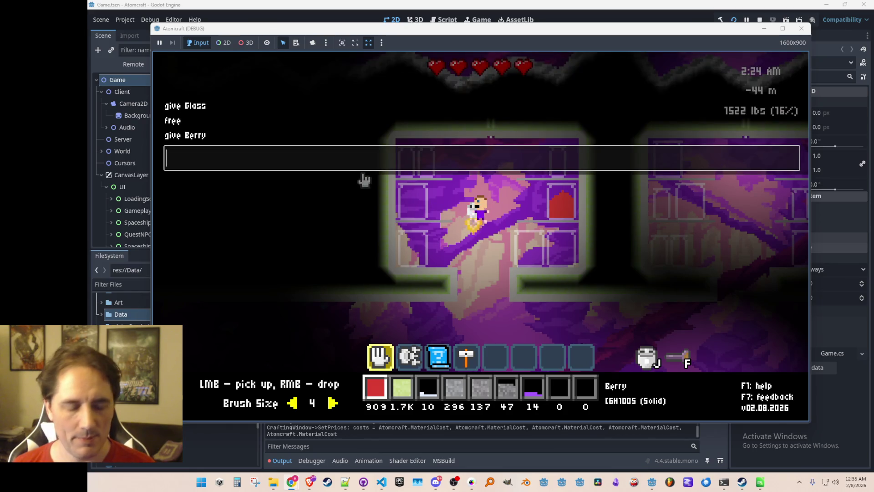
type("give Nuts")
key("grave")
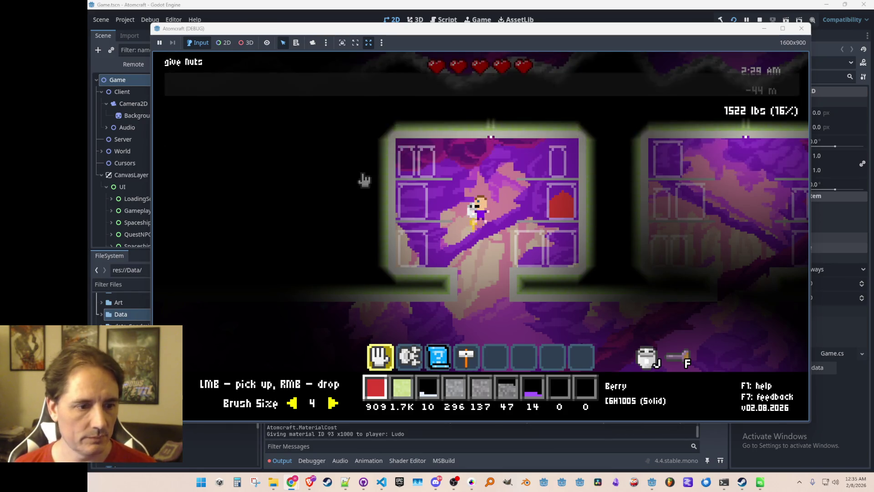
key("b")
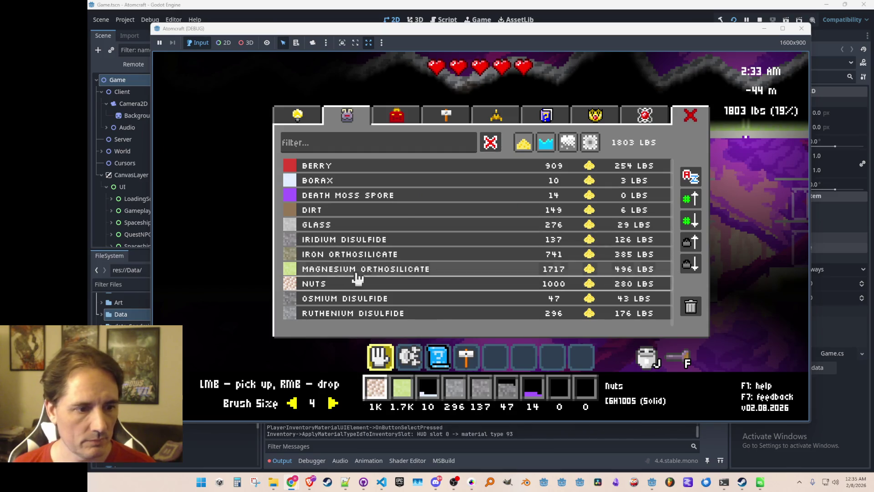
left_click(353, 283)
right_click(560, 250)
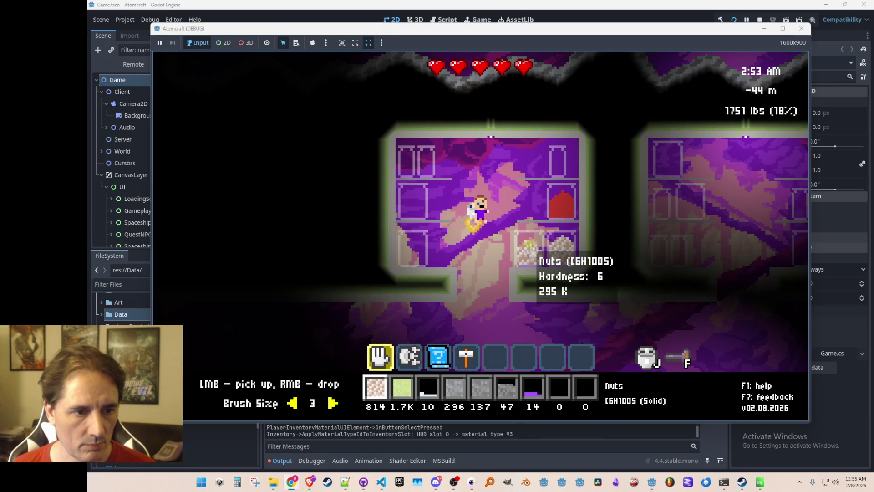
right_click(532, 248)
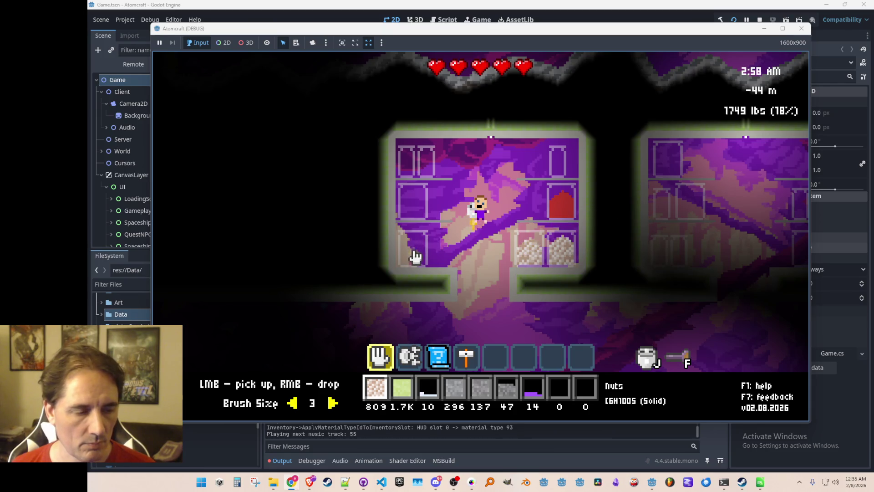
Step: Fly down through the floor opening, across the platforms, and up into the neighbouring cave room
key("s")
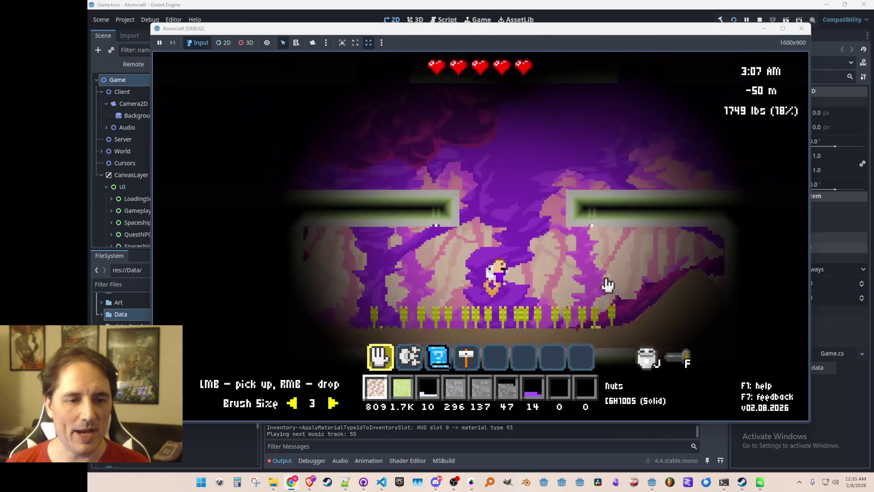
key("w")
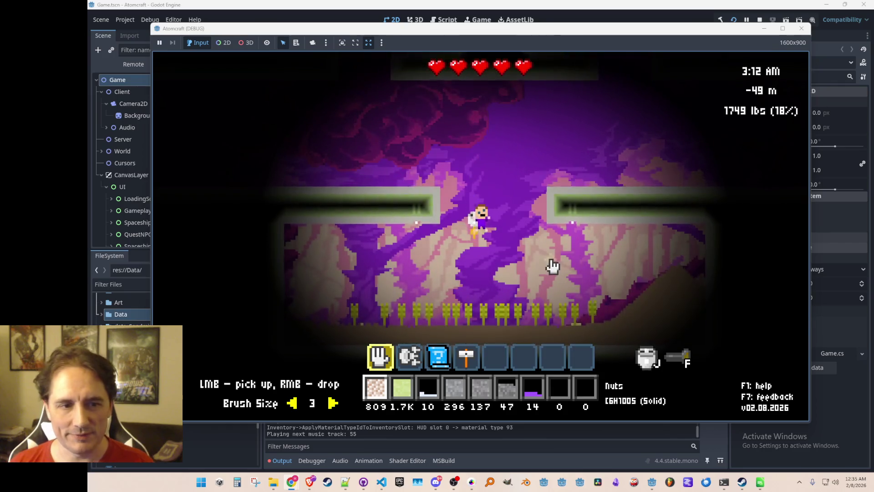
key("w")
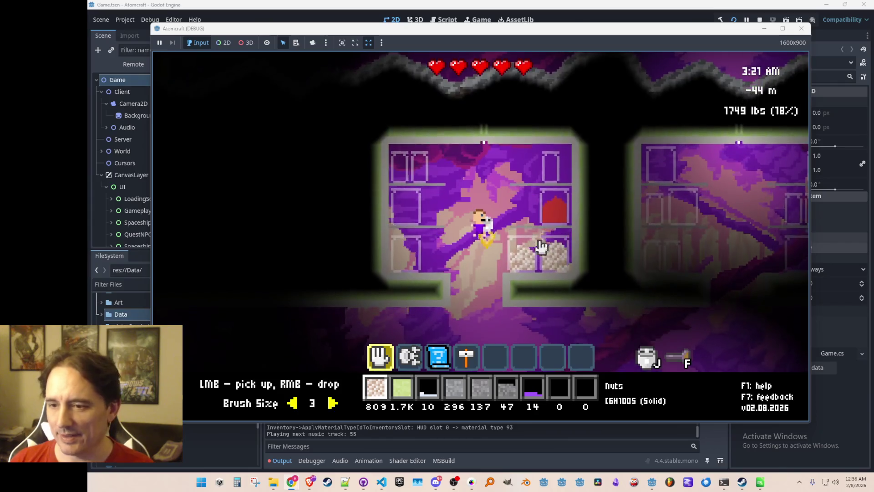
key("d")
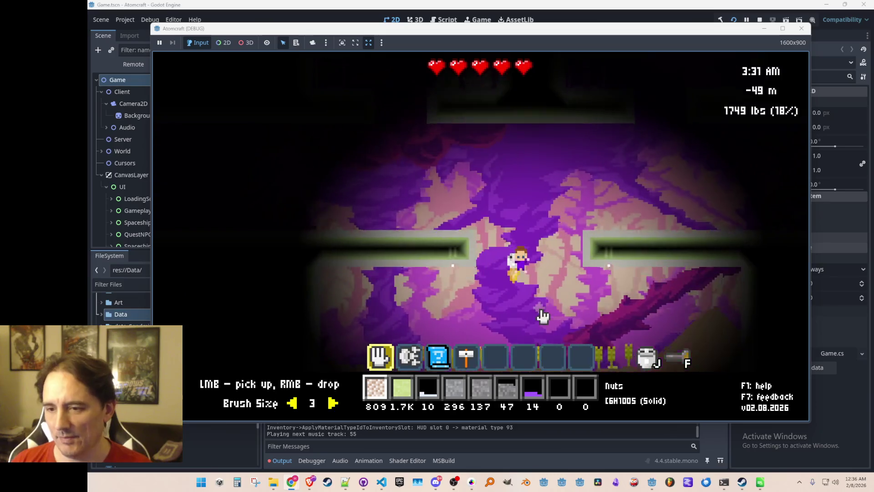
key("w")
key("w")
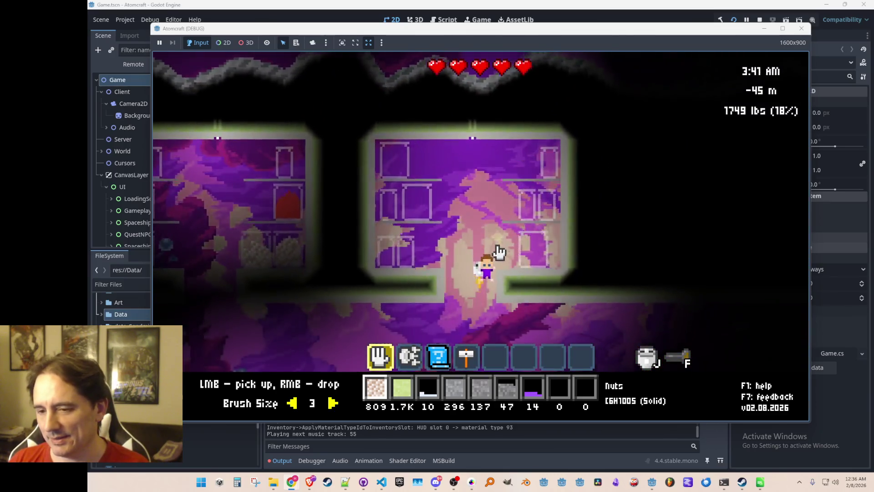
key("a")
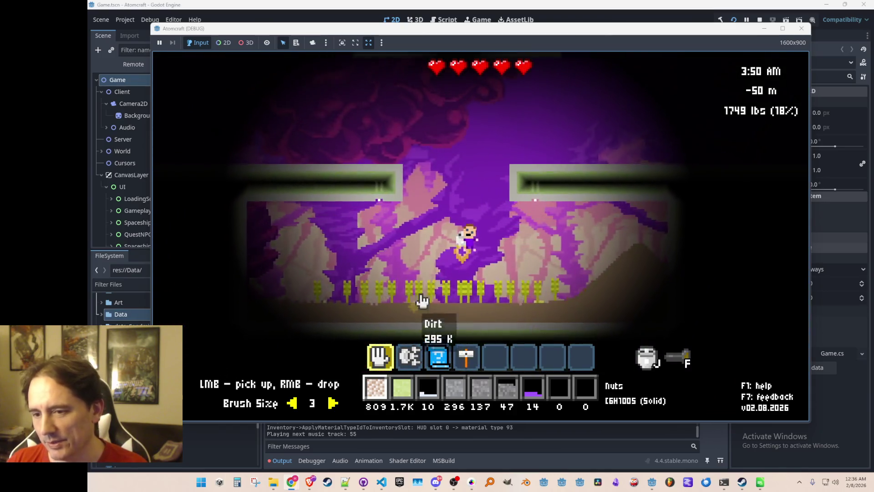
key("w")
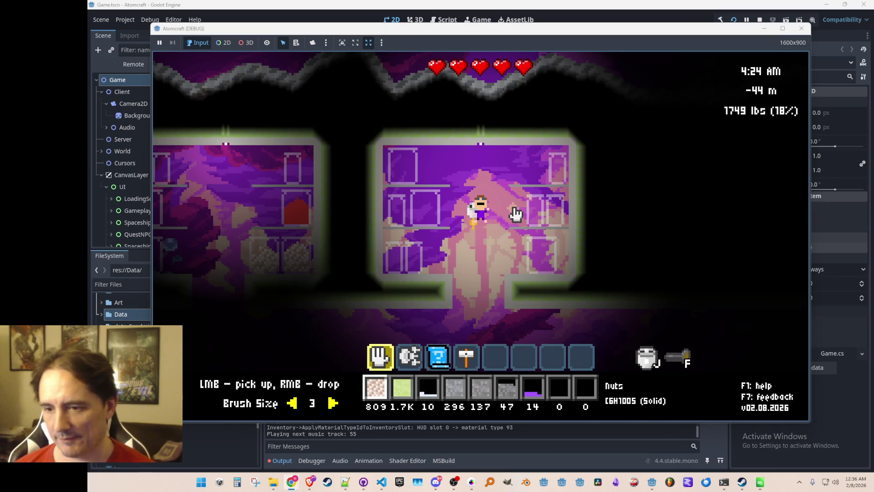
key("w")
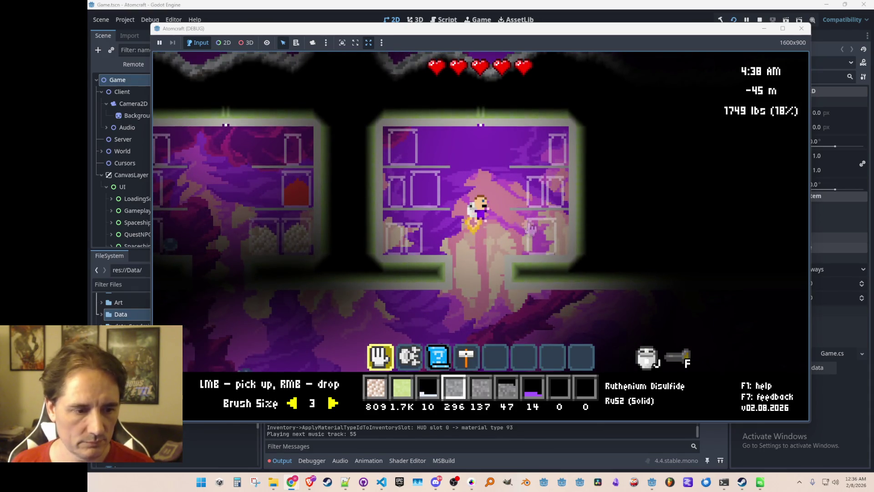
Step: Drop Ruthenium, Iridium and Osmium Disulfide and Magnesium Orthosilicate into the right-side shelves
scroll(531, 227, "down", 2)
key("c")
key("c")
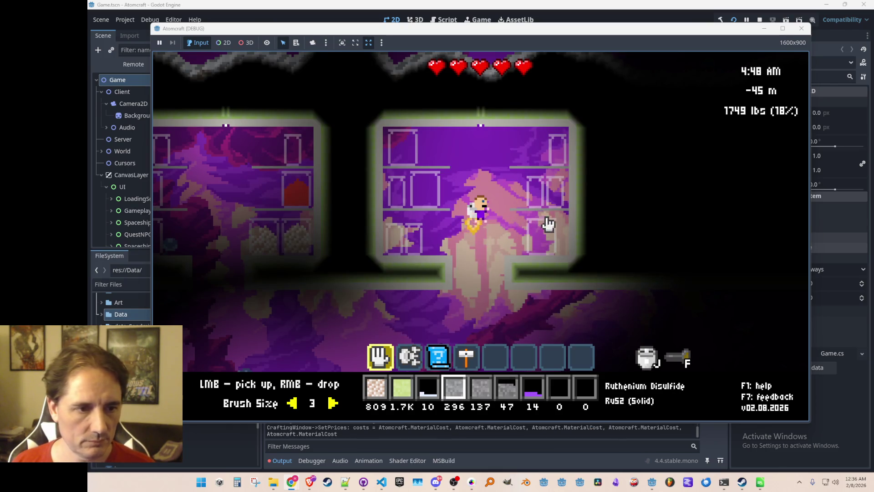
right_click(543, 237)
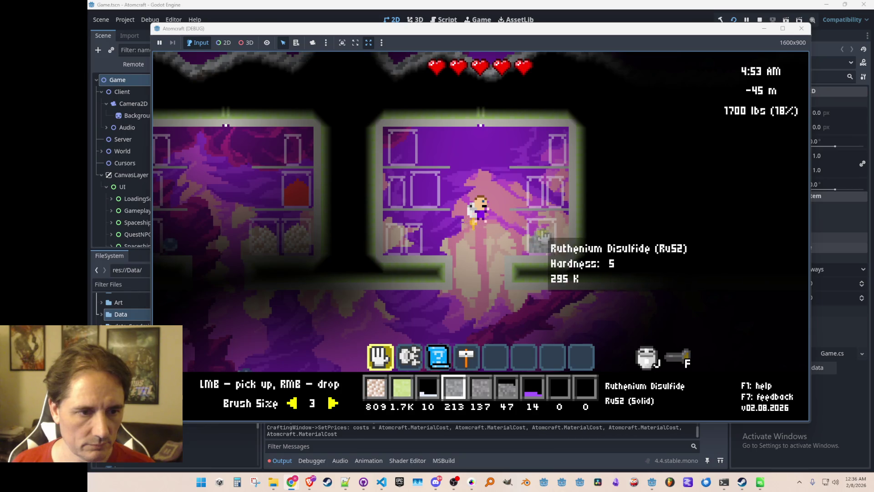
right_click(537, 194)
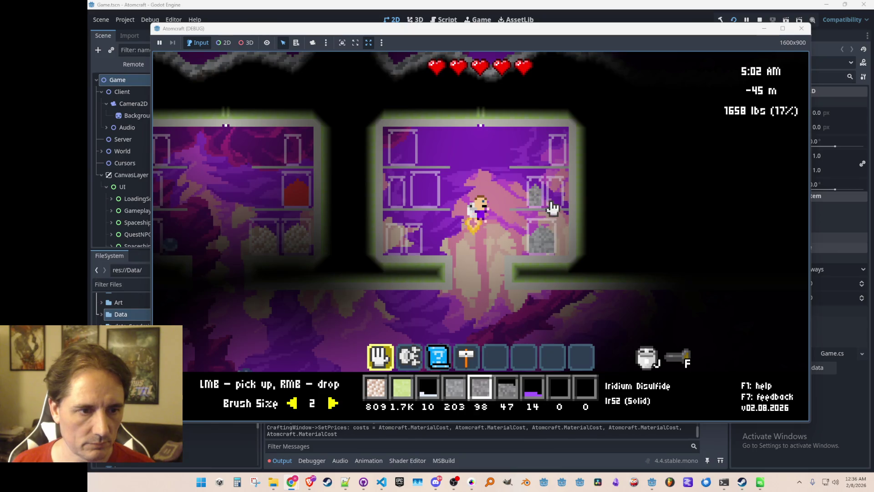
right_click(556, 192)
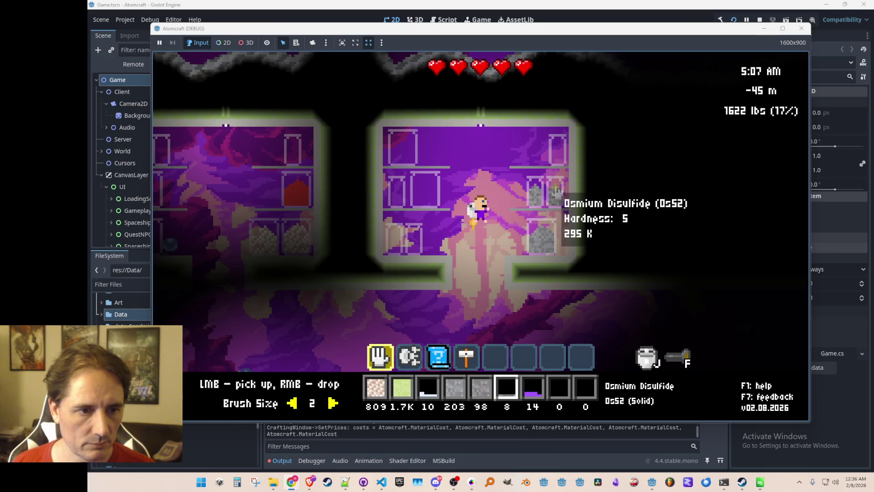
scroll(556, 191, "up", 4)
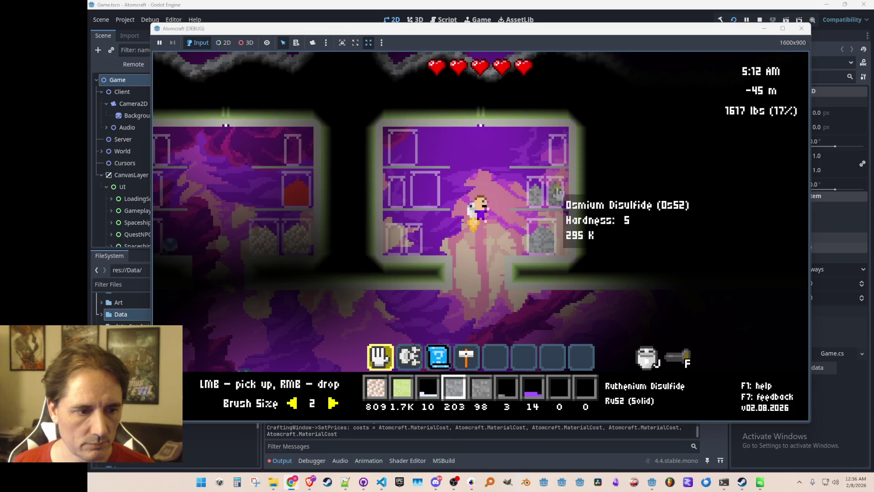
right_click(559, 155)
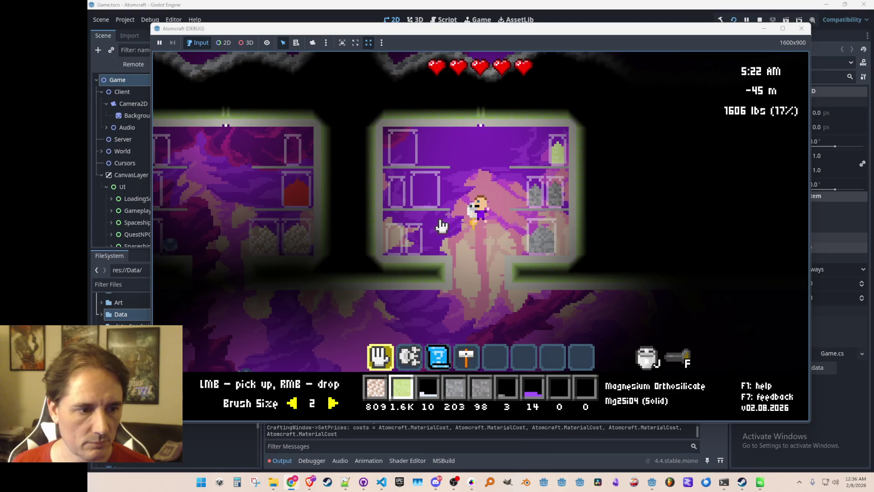
Step: Fill the lower left shelf with Iron Orthosilicate and Magnesium Orthosilicate taken from the top right shelf
key("i")
left_click(314, 117)
left_click(347, 117)
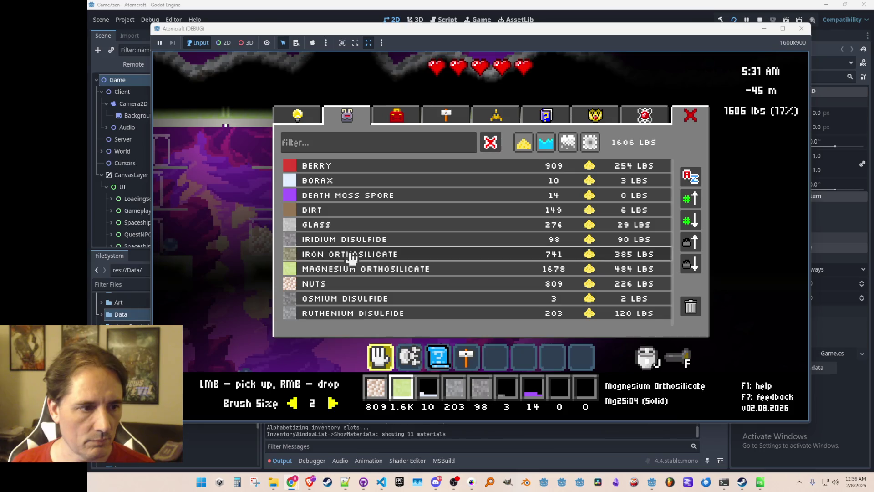
left_click(386, 254)
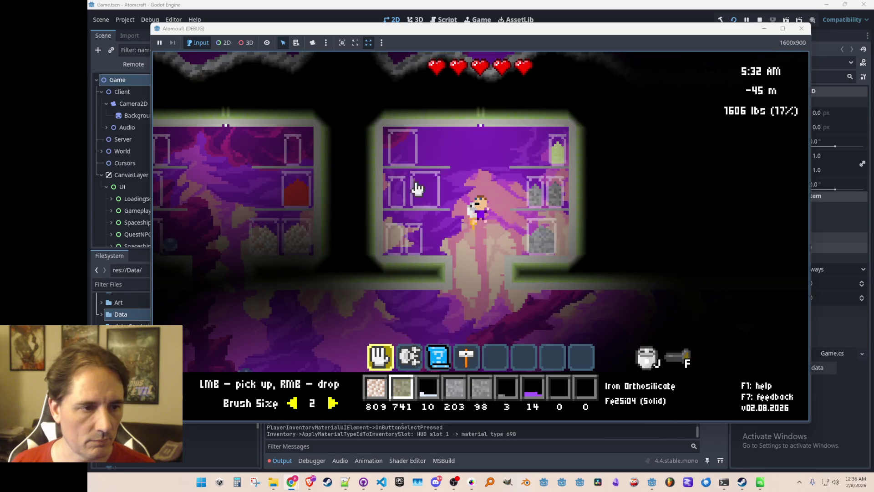
right_click(413, 240)
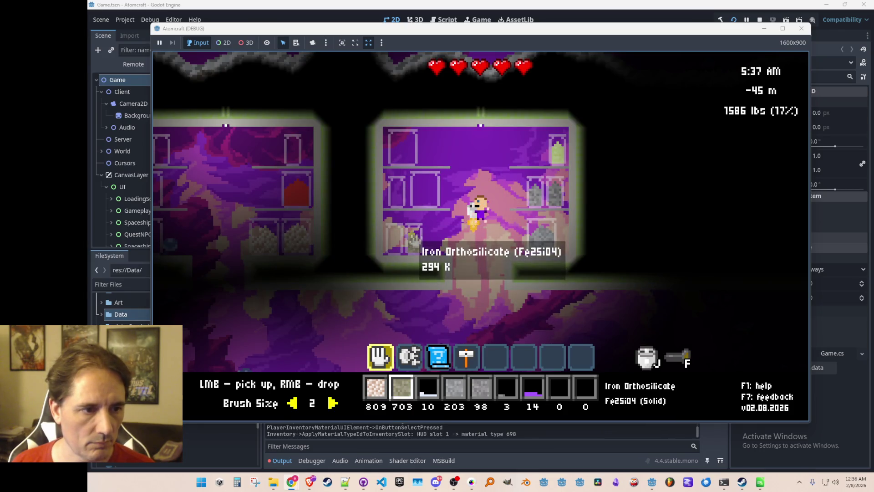
left_click(559, 163)
mouse_move(559, 163)
left_mouse_down()
mouse_move(552, 157)
mouse_move(562, 166)
left_mouse_up()
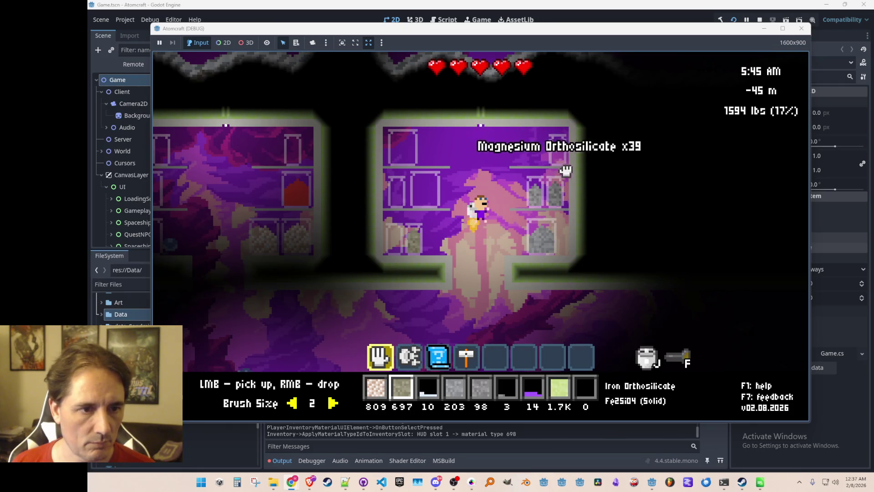
key("6")
key("8")
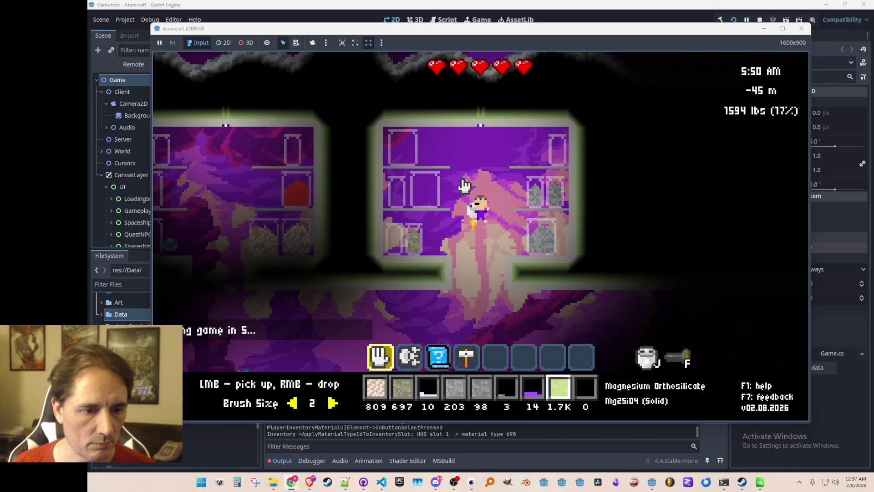
right_click(395, 240)
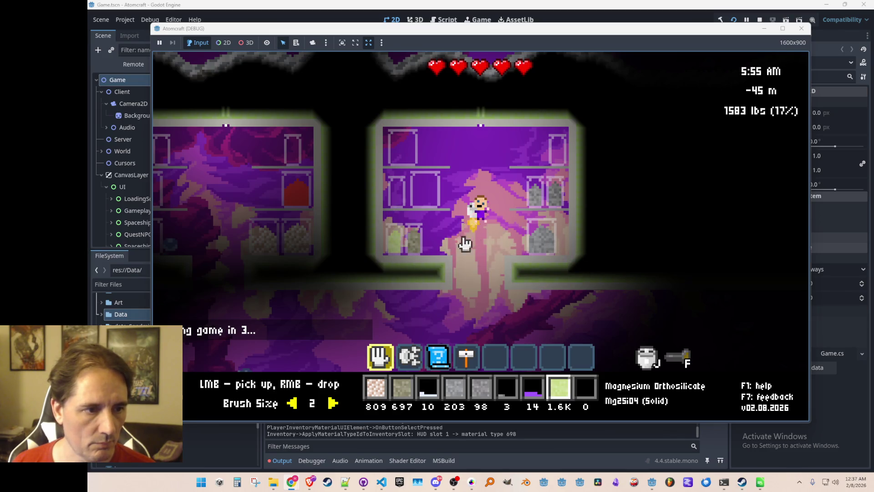
Step: Select Death Moss Spore, fly back to the jar room and fill the top-left jar
key("j")
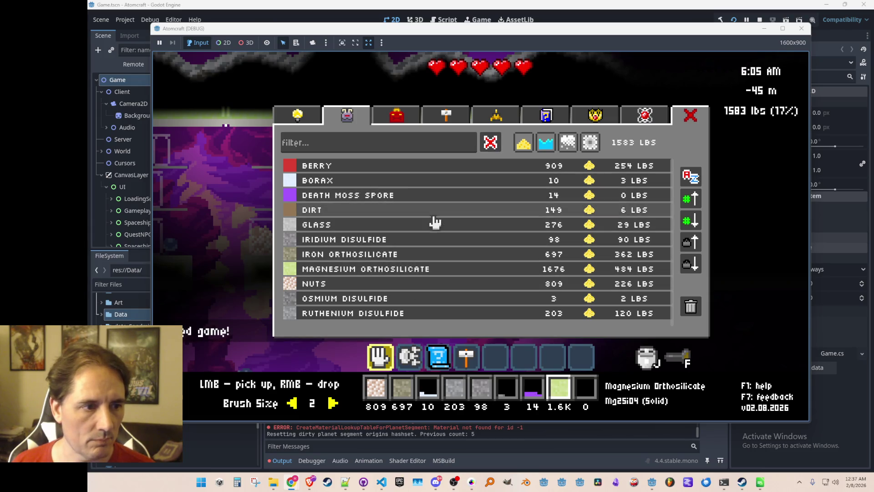
left_click(406, 195)
key("j")
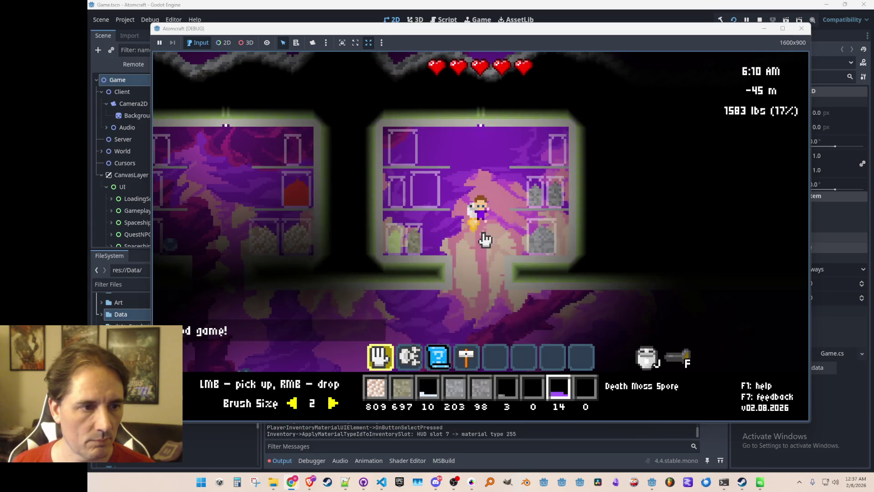
key("a")
key("w")
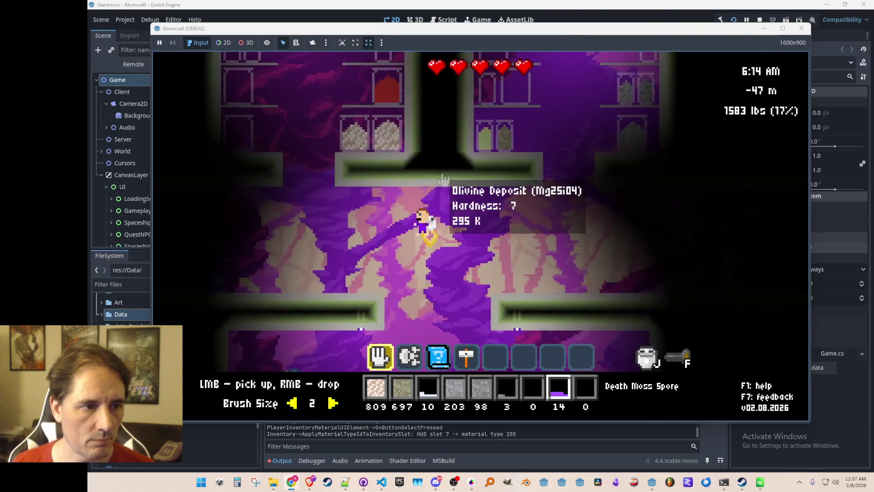
key("w")
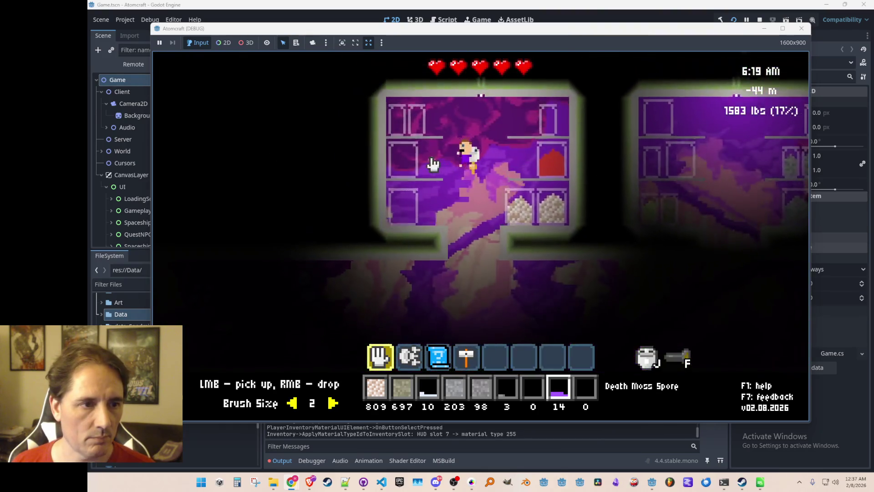
right_click(414, 165)
key("grave")
type("give Ember Crown Sp")
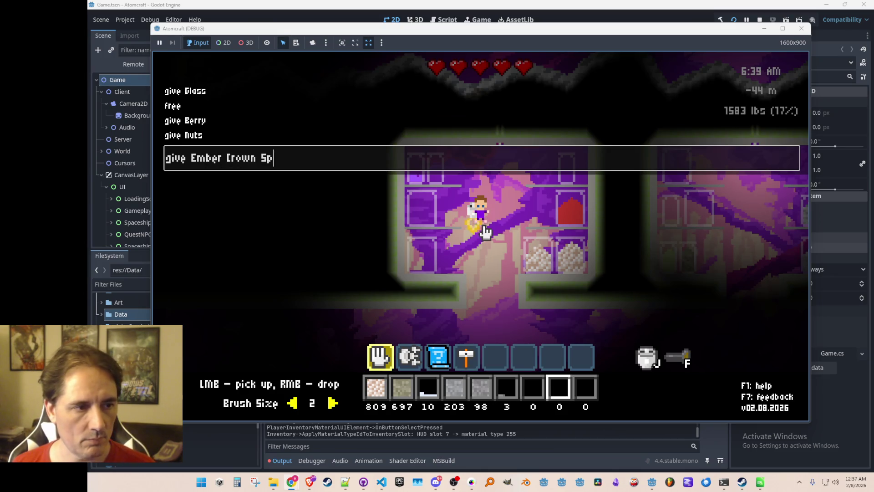
Step: Give Ember Crown Spore via the console and pour the orange spores into the lower-left jar
type("ore")
key("Return")
key("i")
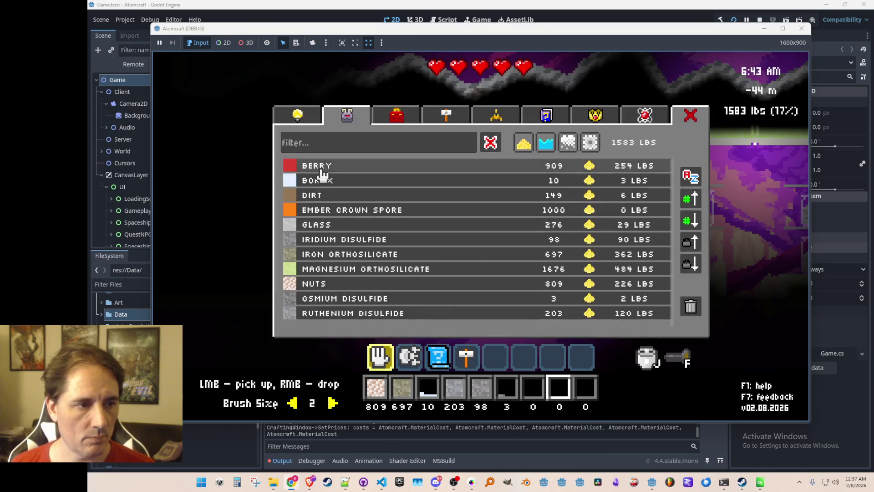
left_click(359, 218)
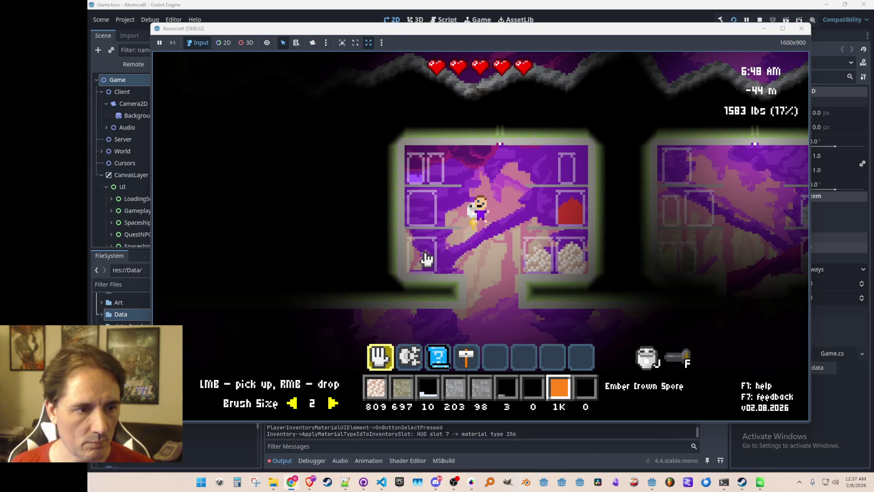
right_click(422, 257)
right_click(425, 271)
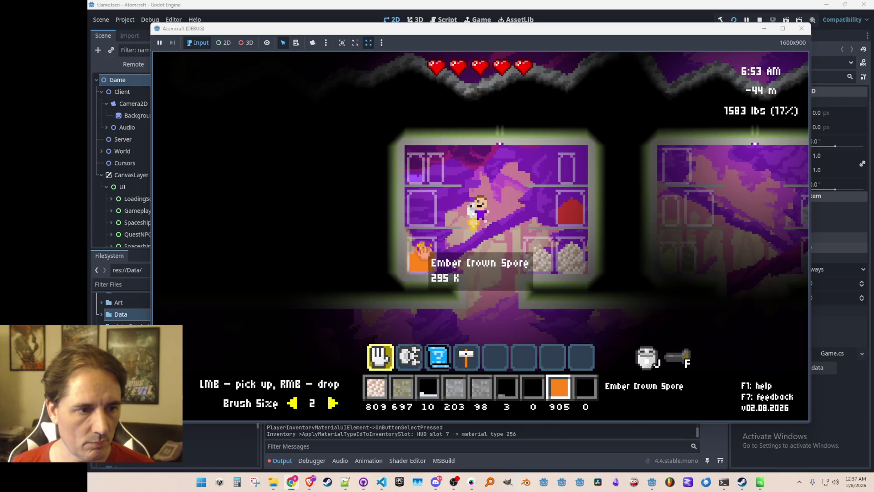
key("i")
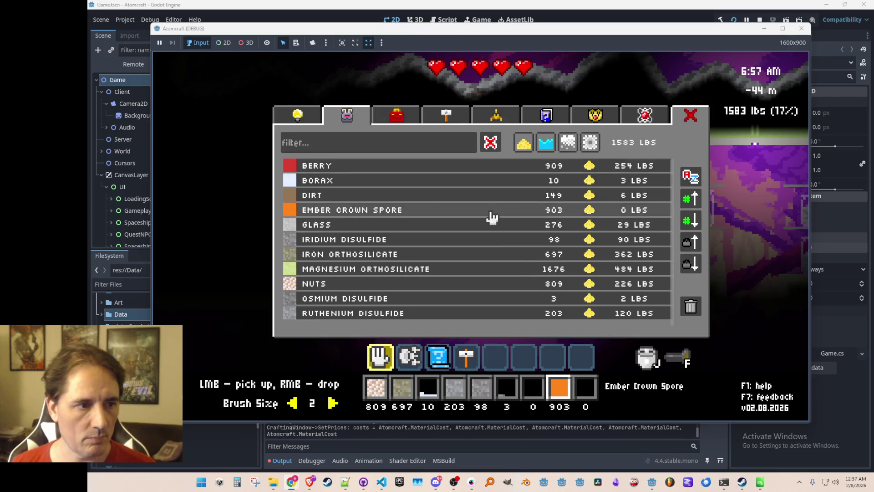
key("grave")
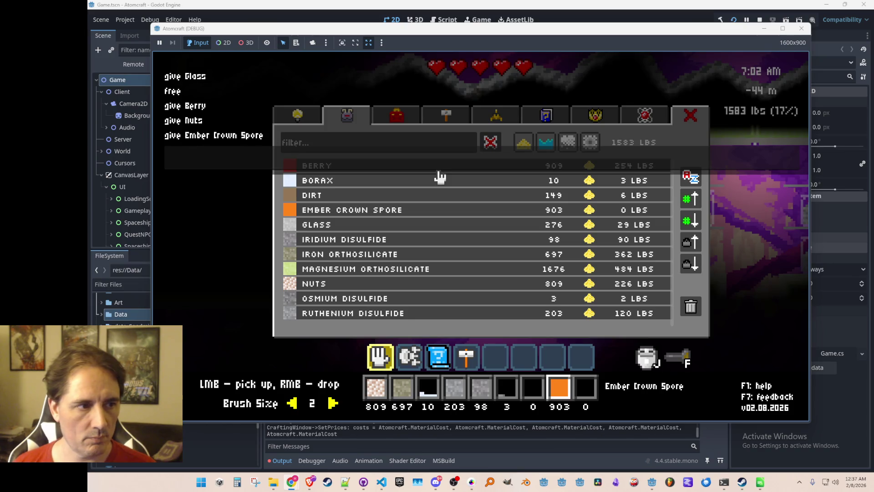
key("grave")
key("i")
Step: Give Foxfire Spore via the console and fill the middle-left jar with the green spores
key("grave")
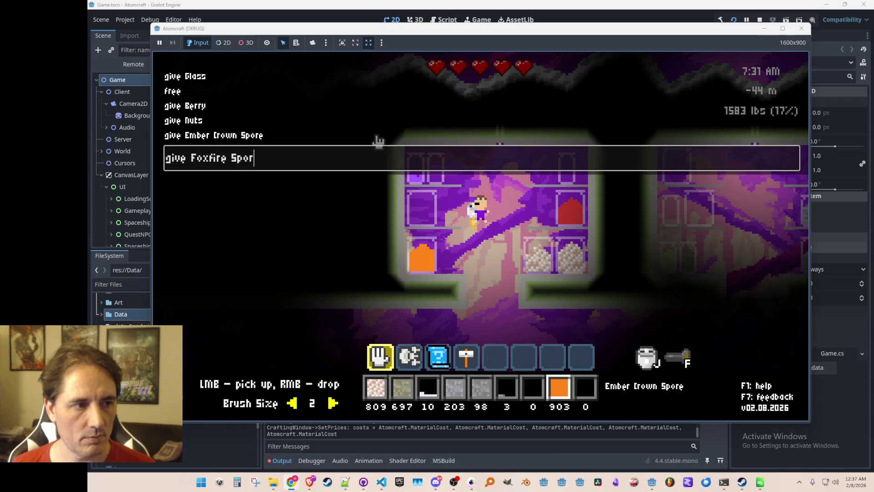
type("e")
key("Return")
key("Tab")
key("Tab")
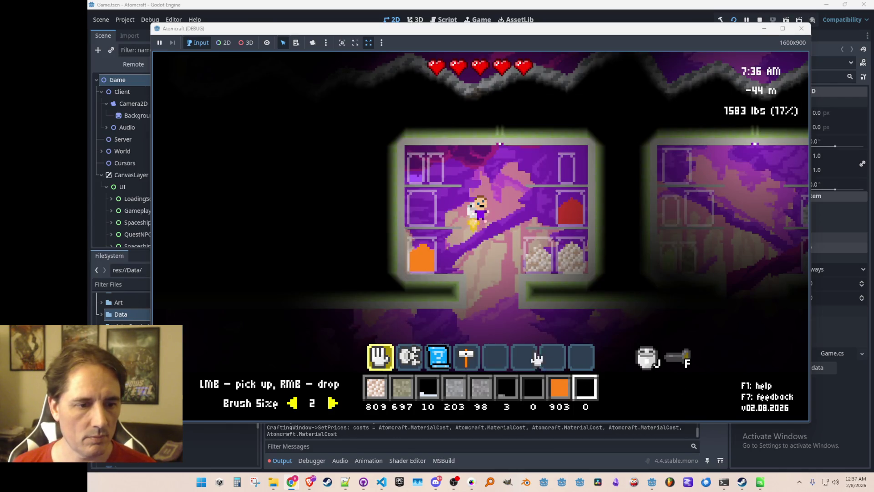
key("Tab")
left_click(378, 228)
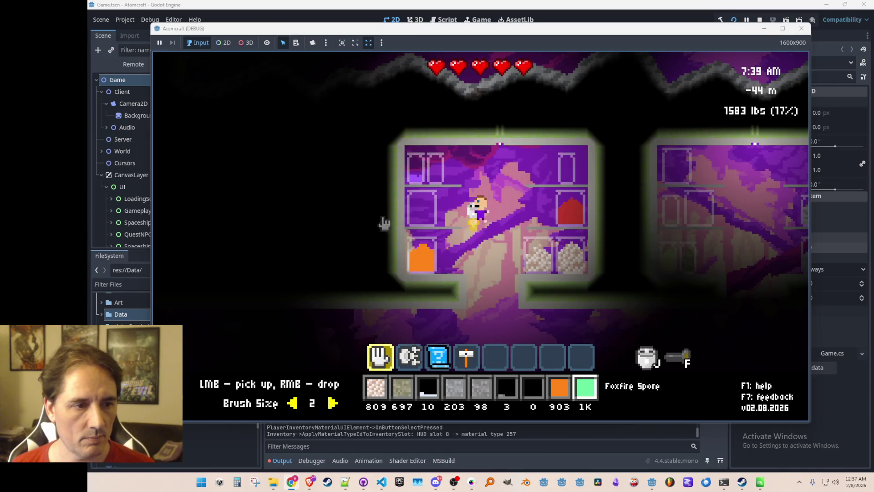
right_click(423, 209)
right_click(427, 208)
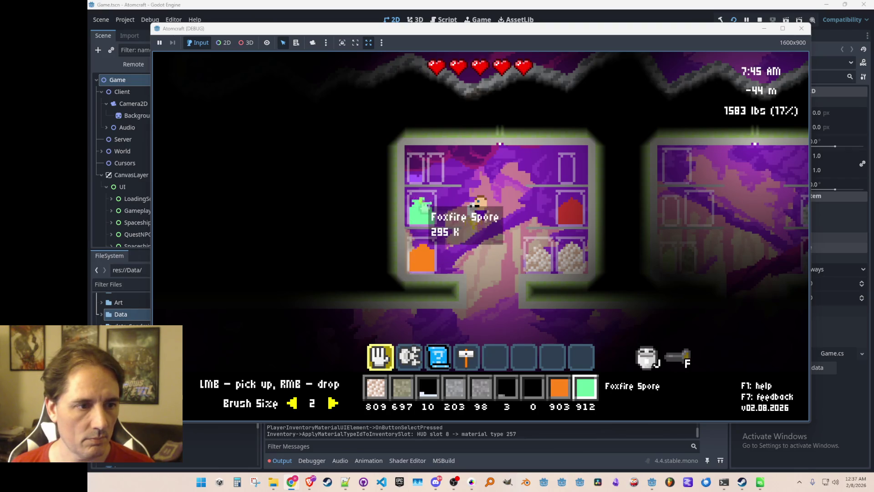
right_click(422, 209)
right_click(423, 208)
left_click(428, 204)
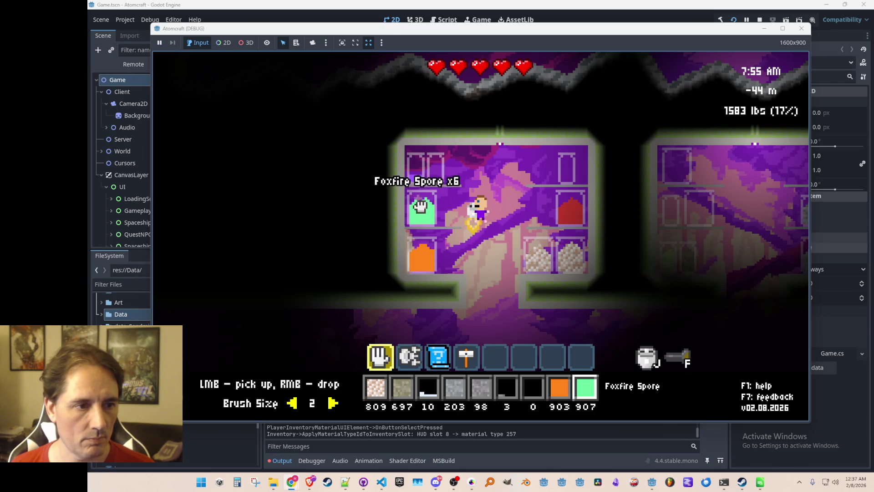
Step: Run 'give Death Moss Spore' in the command console
key("i")
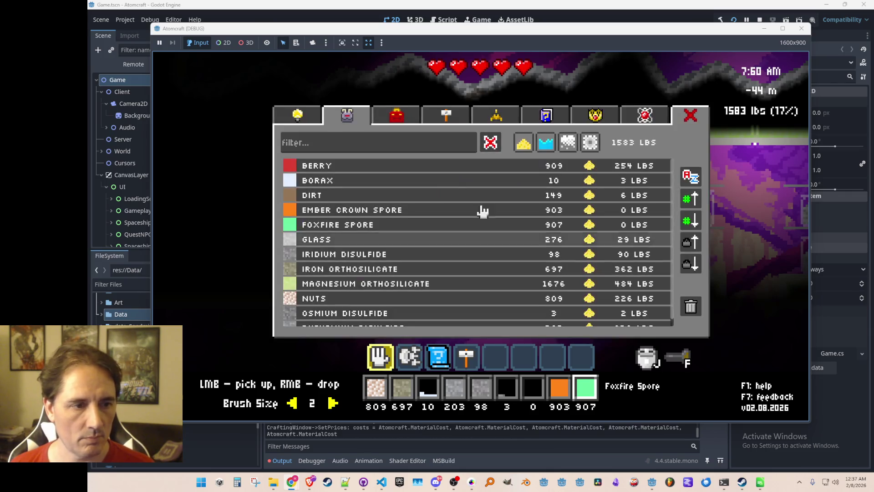
type("give")
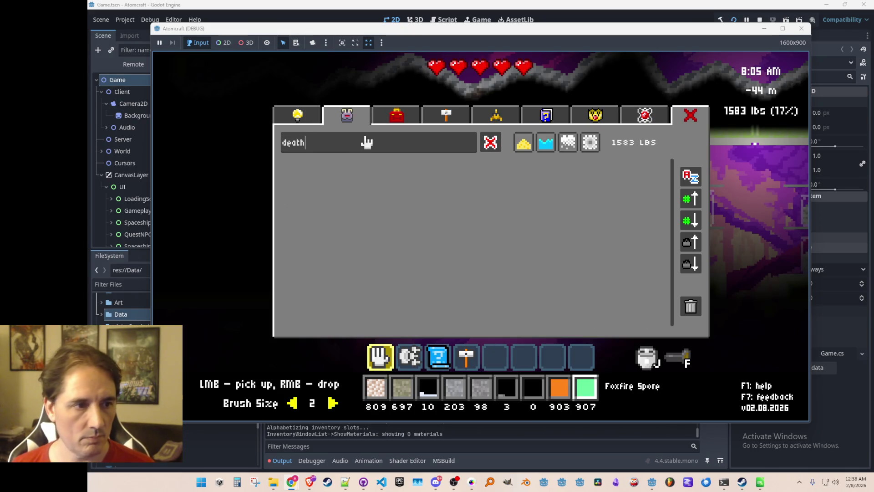
key("Return")
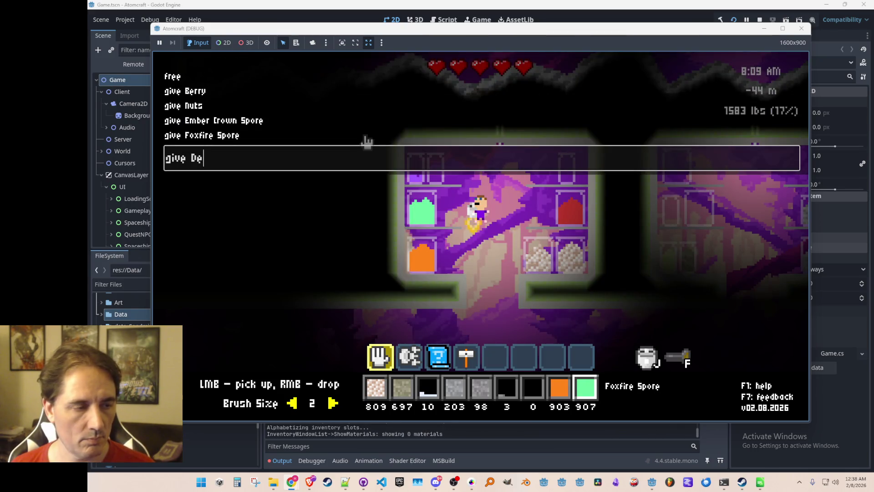
key("Return")
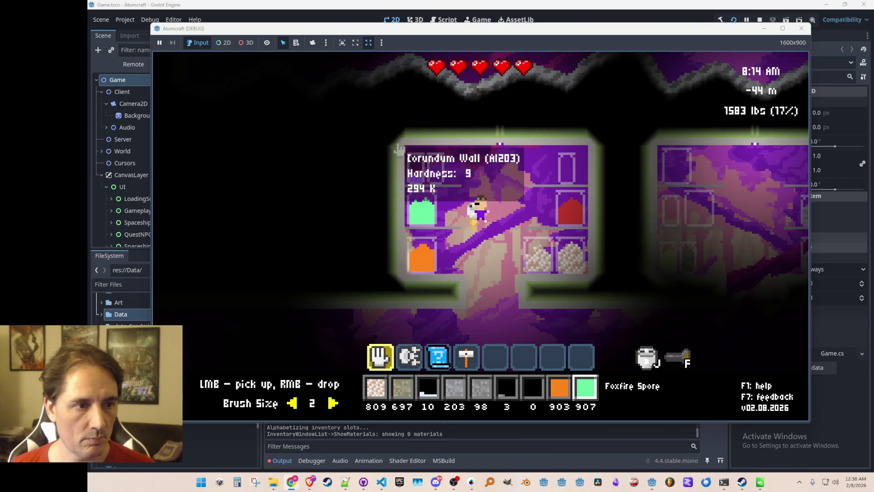
key("grave")
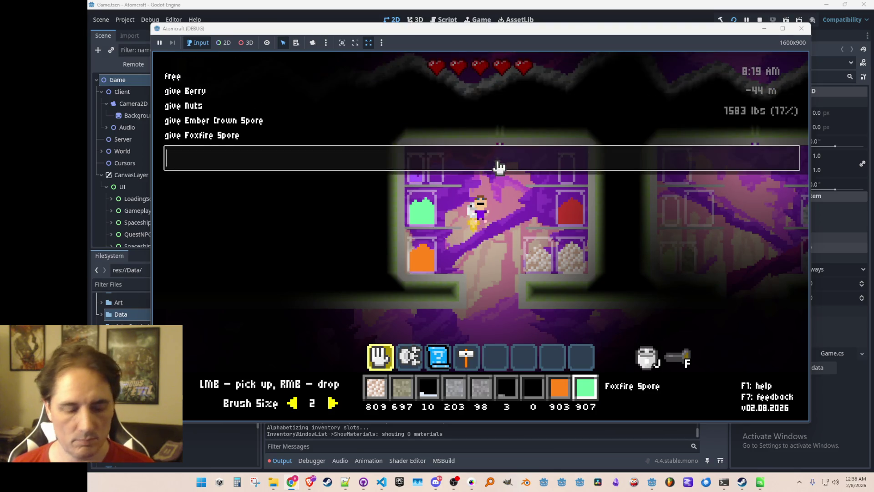
type("give Death Moss Spore")
key("Return")
Step: Select Death Moss Spore from the inventory and fill the top-left jar with it
key("i")
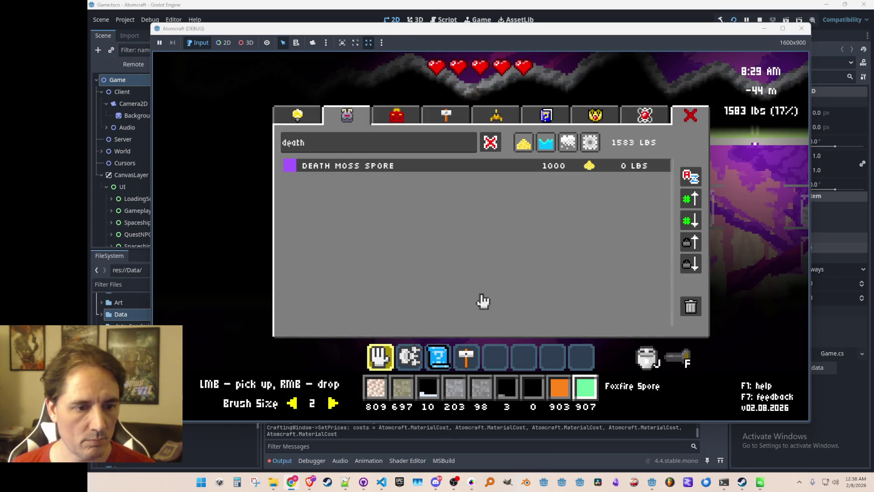
left_click(371, 168)
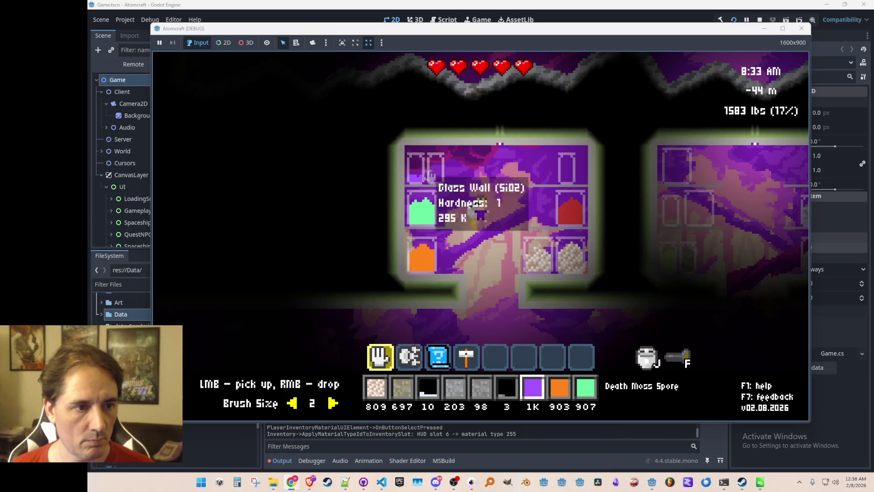
right_click(416, 173)
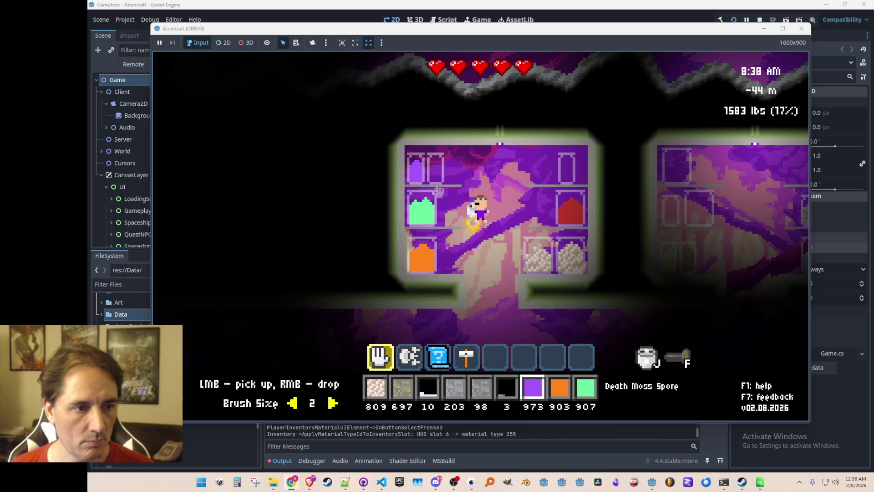
key("s")
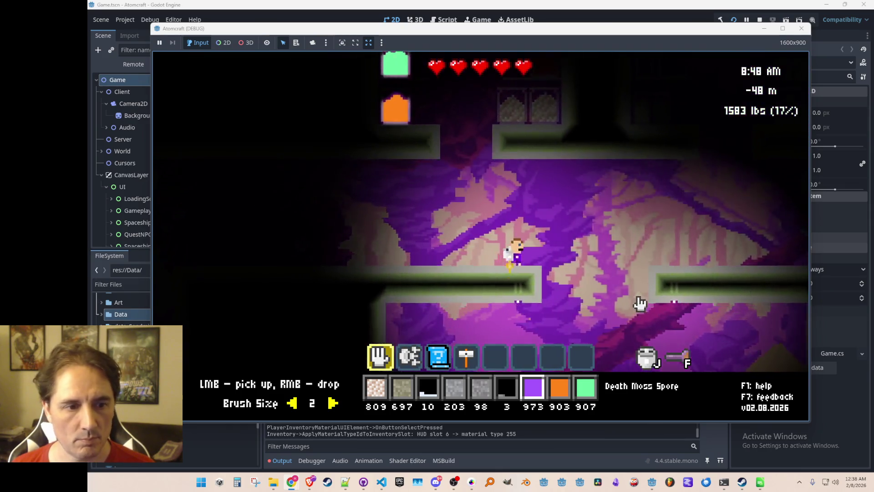
key("w")
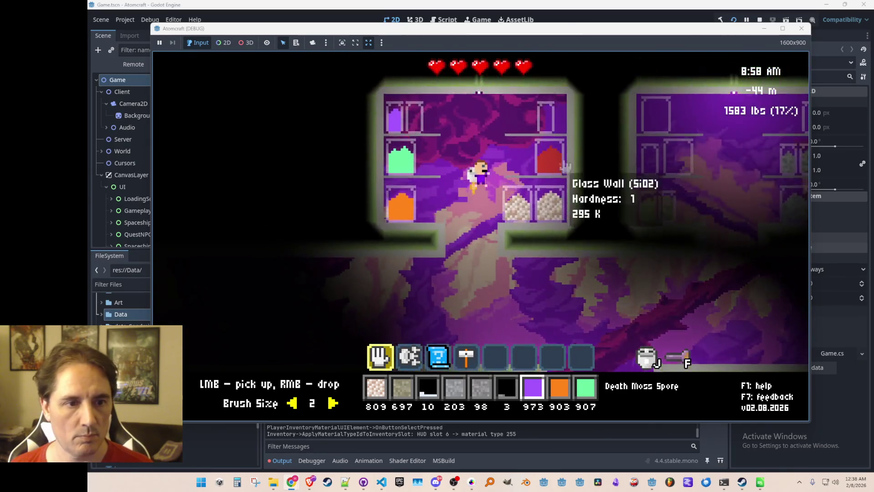
Step: Run 'give Wheat Grain' to add 1000 Wheat Grain, bringing carried weight to 1594 lbs
key("i")
left_click(275, 143)
key("BackSpace")
key("BackSpace")
key("BackSpace")
type("whea")
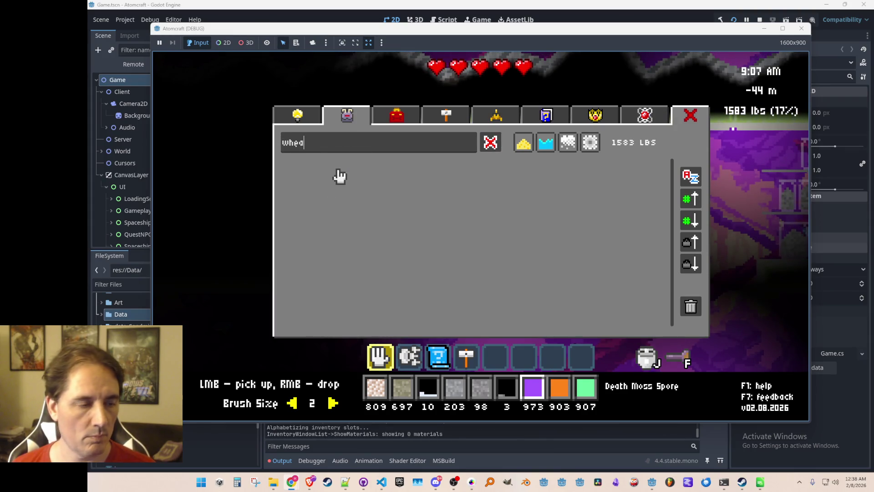
key("Escape")
key("grave")
type("give Wheat Gra")
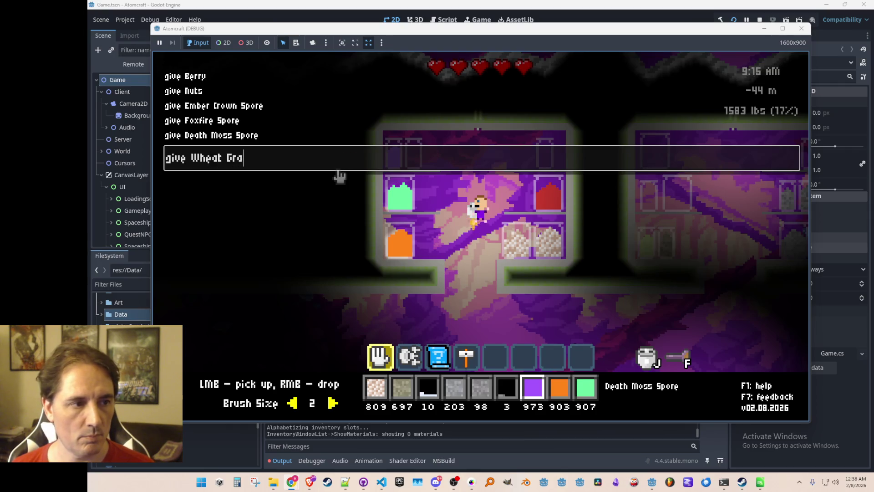
type("in")
key("Return")
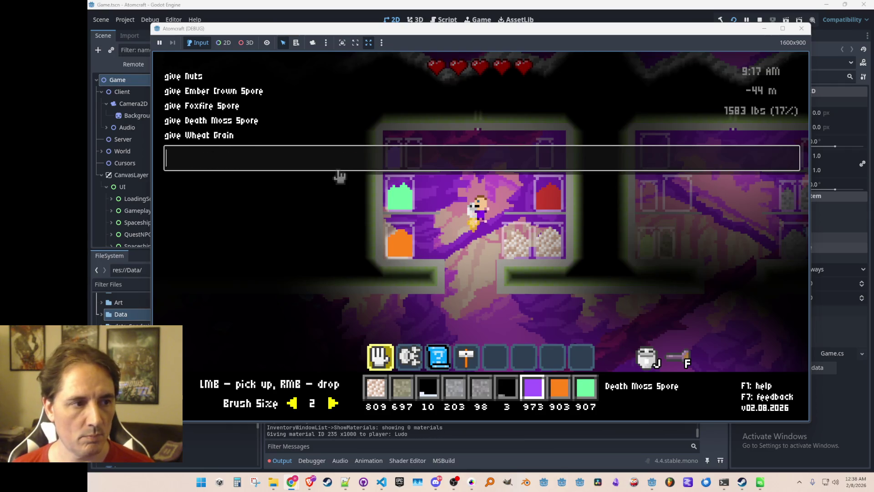
key("i")
key("Escape")
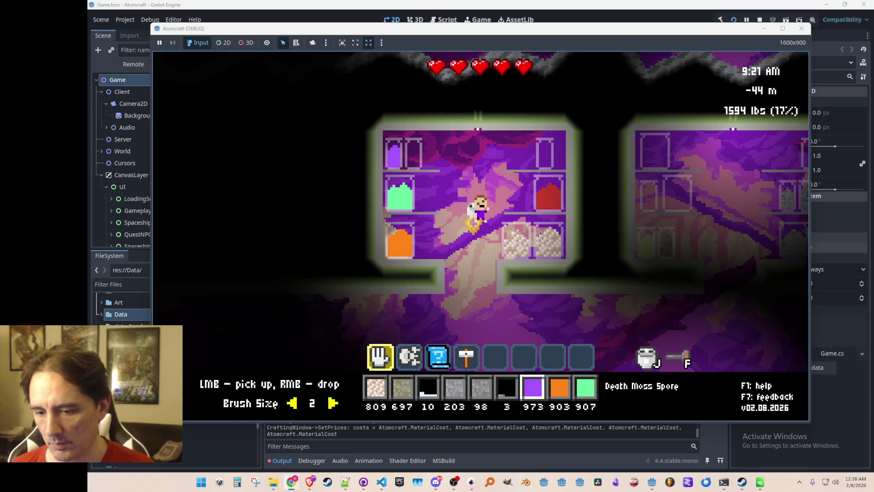
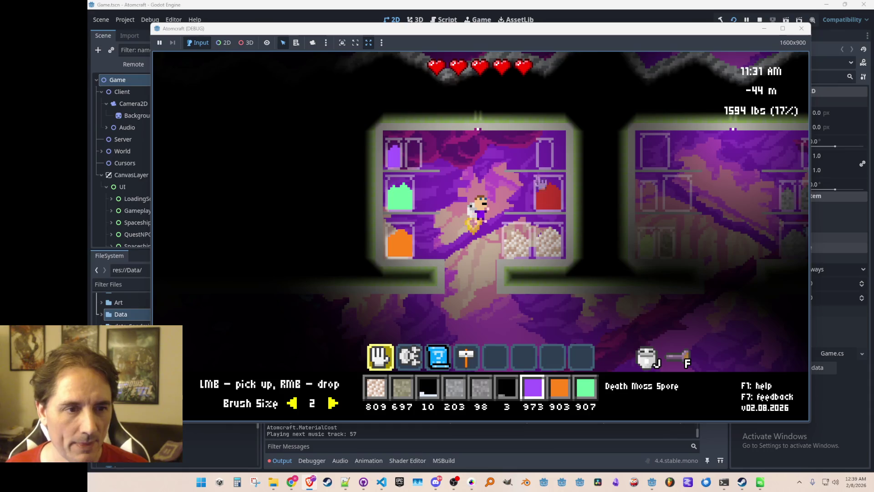
Step: Assign Wheat Grain to material bar slot 6 from the inventory
key("c")
key("Escape")
key("grave")
key("Escape")
key("c")
left_click(365, 169)
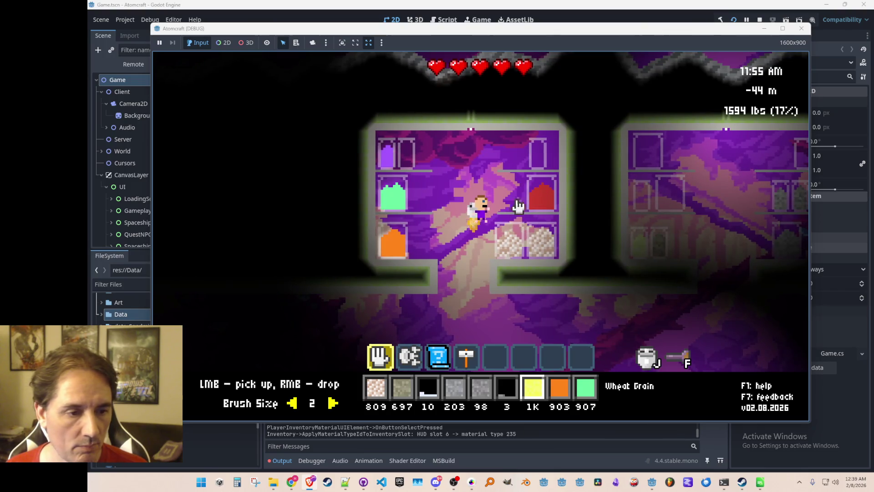
Step: With the blueprint tool, place a glass pillar divider in the left chamber's top shelf row
key("3")
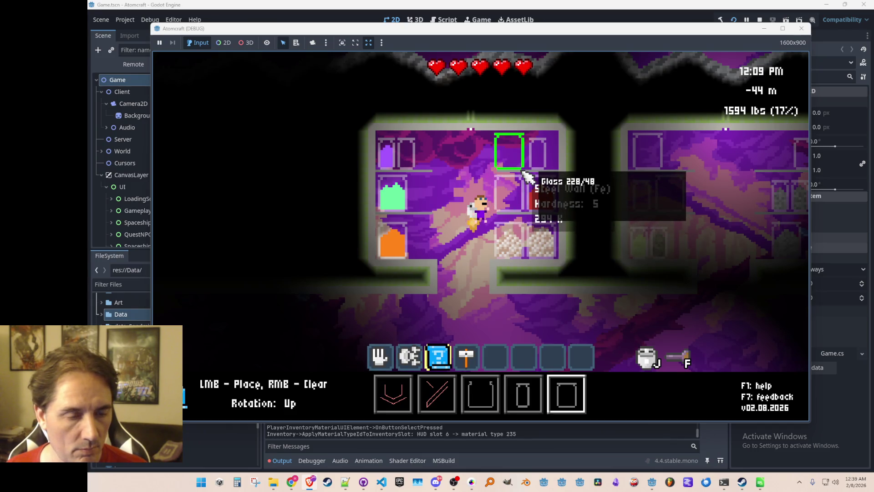
scroll(524, 172, "up", 1)
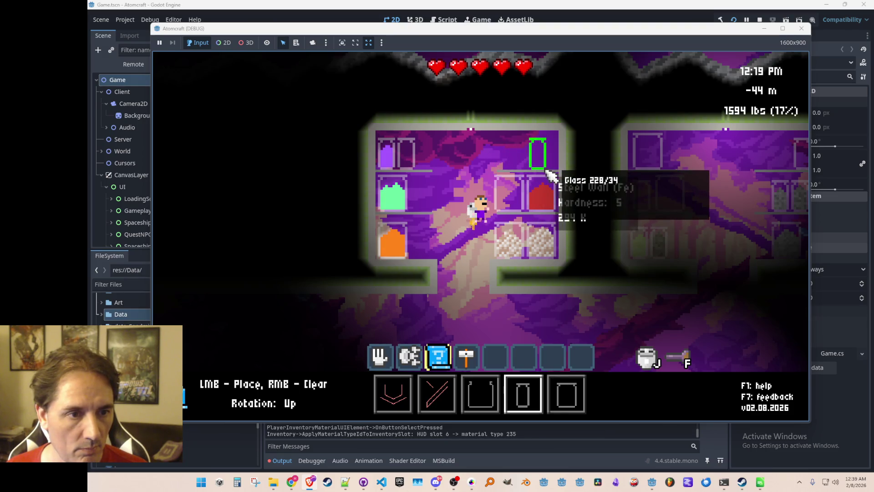
left_click(524, 172)
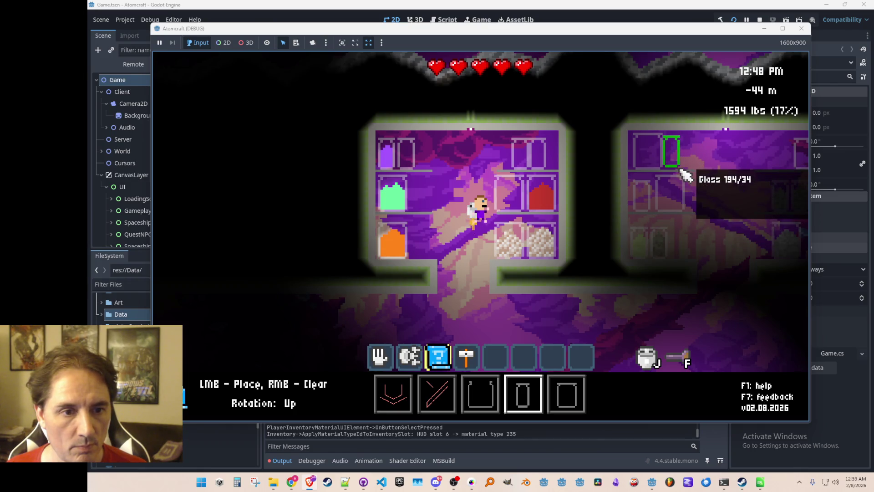
Step: Capture small glass-wall areas as blueprints and clear them, leaving the blueprint slot empty
right_click(553, 177)
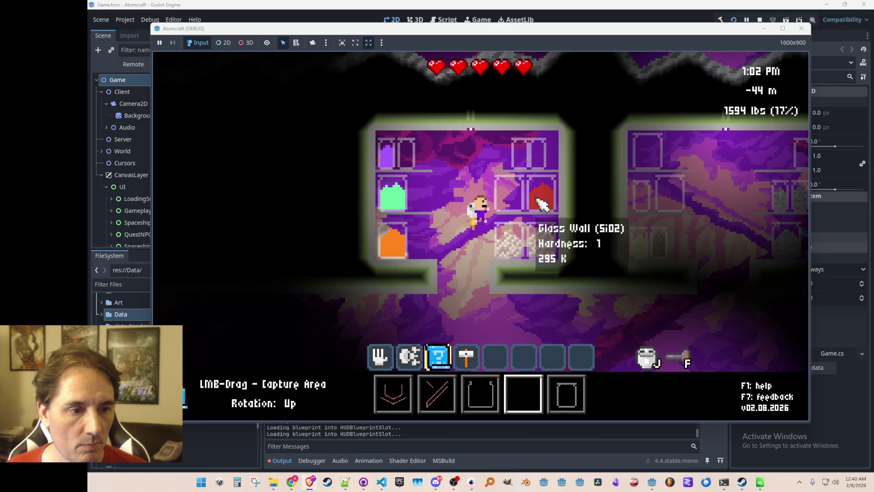
left_click_drag(514, 140, 532, 171)
right_click(524, 155)
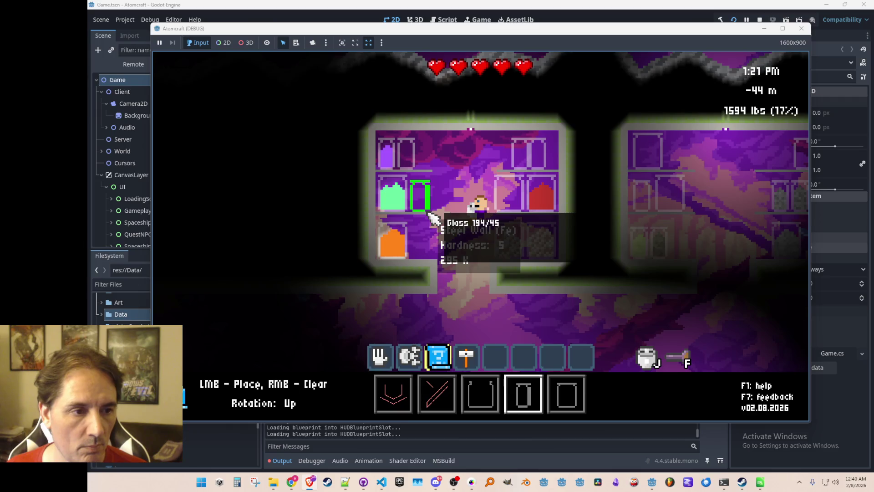
right_click(513, 148)
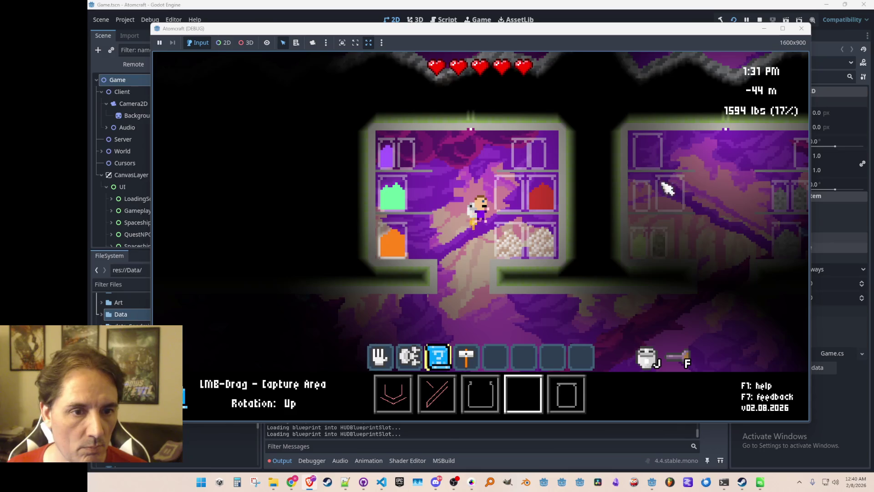
left_click_drag(635, 184, 646, 213)
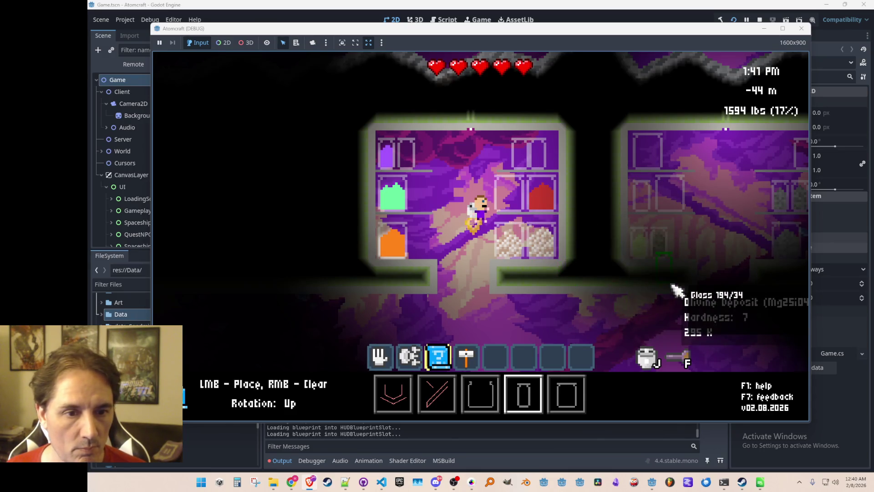
right_click(474, 250)
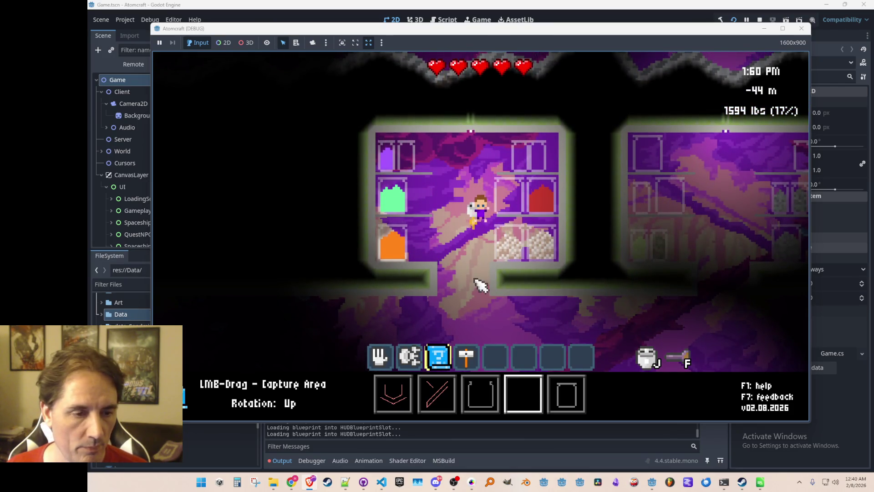
scroll(472, 253, "up", 2)
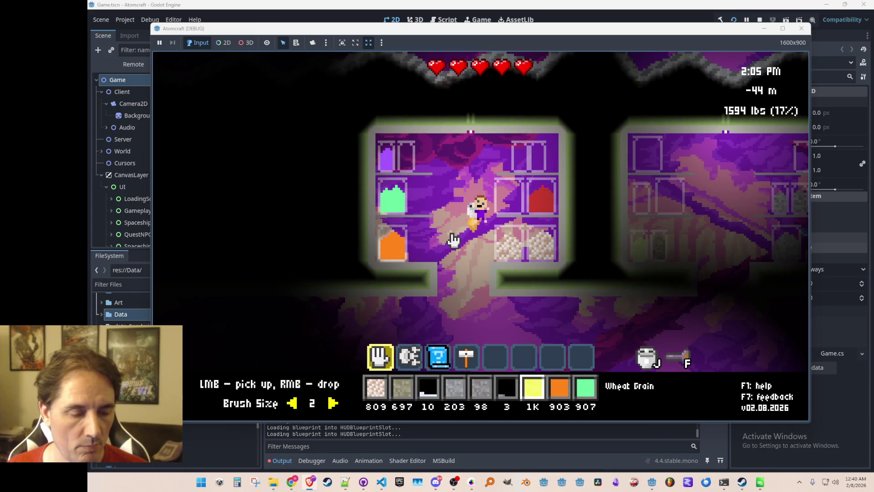
Step: Drop Wheat Grain into the middle shelf box
right_click(510, 200)
right_click(508, 199)
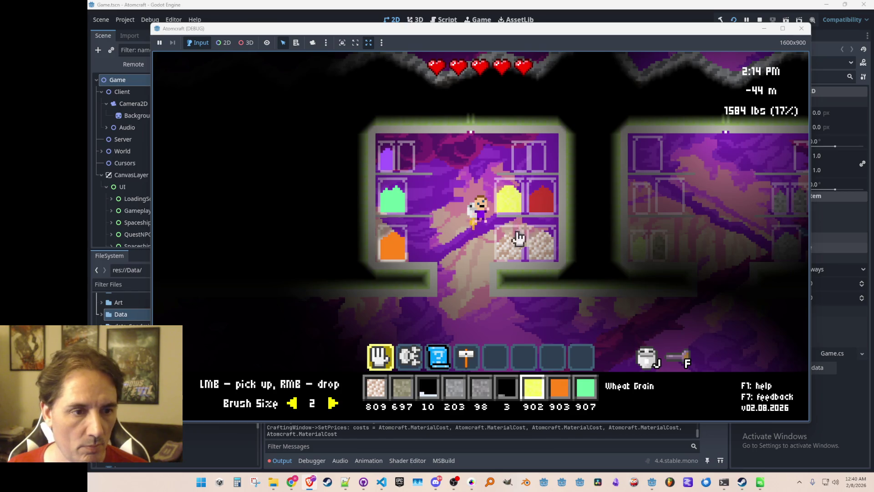
scroll(431, 255, "up", 1)
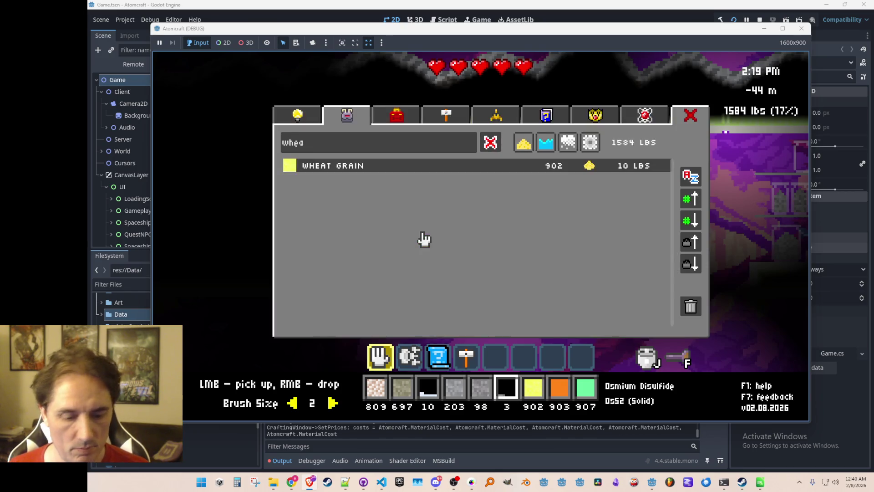
Step: Grant Sugarcane and Sugar with console give commands, then show the full unfiltered inventory list
key("2")
key("grave")
type("give Sugarcane")
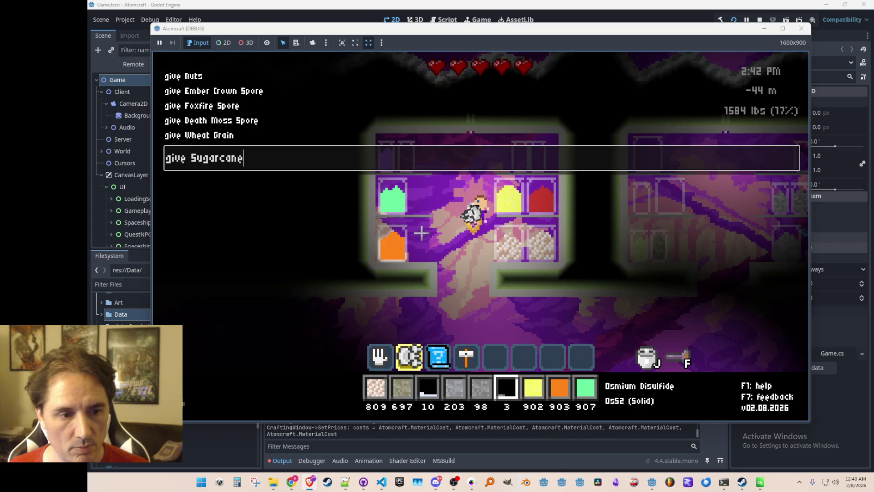
key("Return")
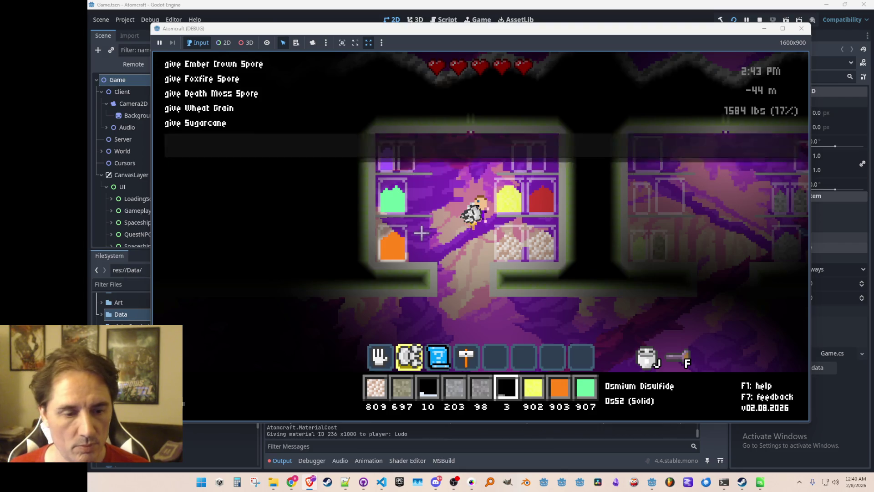
type("gugar")
key("Return")
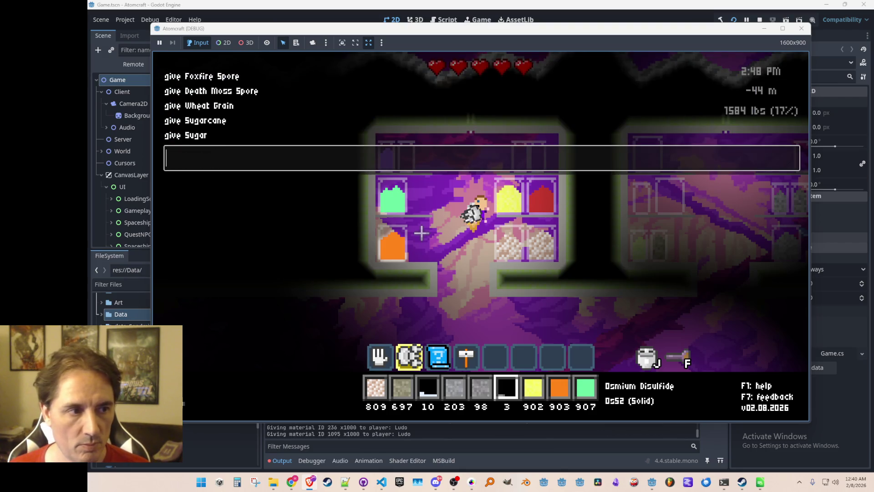
key("Escape")
key("i")
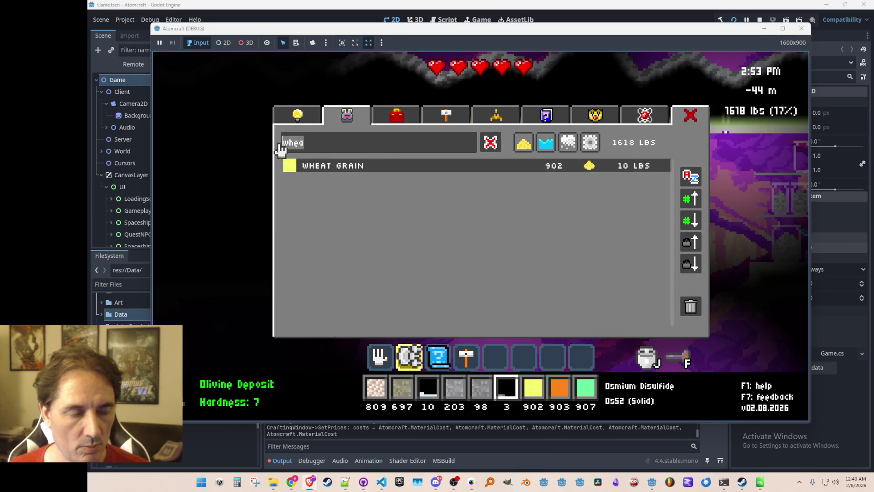
key("BackSpace")
key("BackSpace")
key("BackSpace")
Step: Assign Sugar and Sugarcane to two material bar slots
scroll(480, 268, "down", 3)
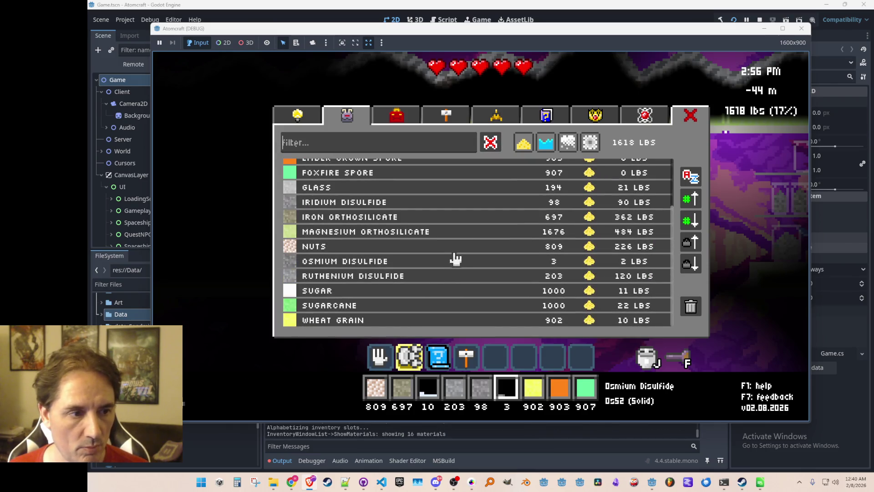
left_click(395, 292)
left_click(480, 394)
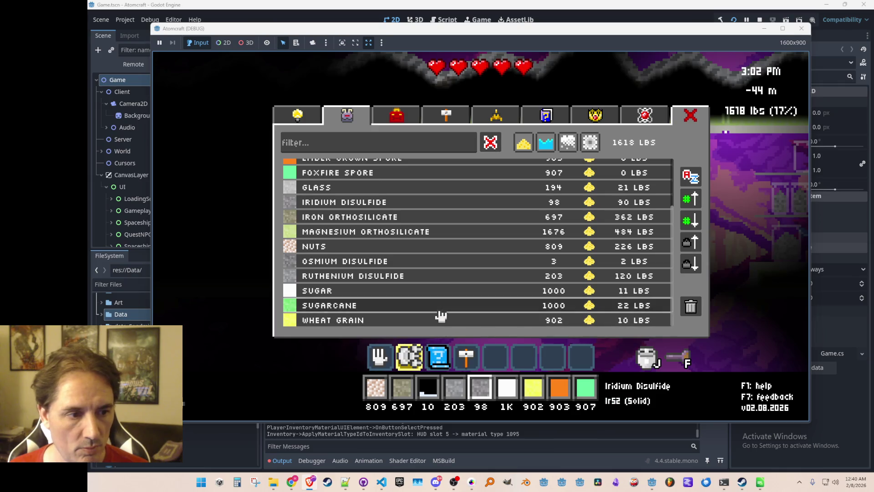
left_click(440, 309)
key("i")
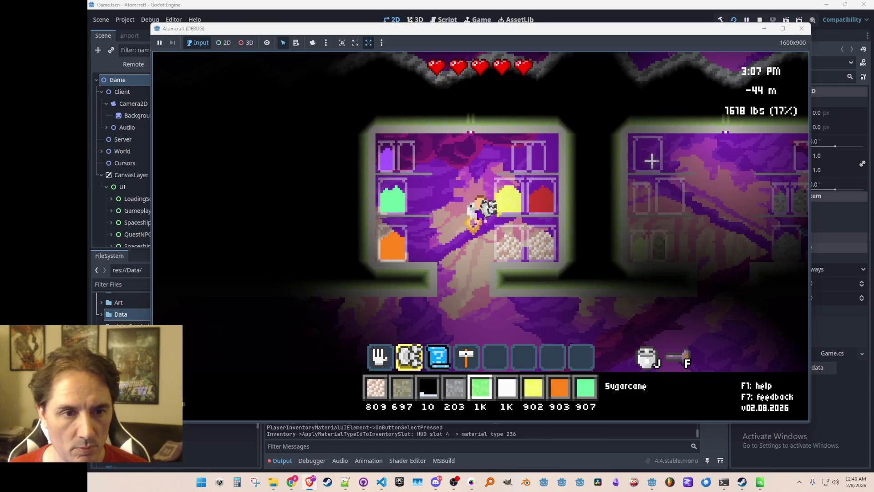
Step: Fill right-chamber shelf boxes with a green Sugarcane block and two white Sugar blocks
left_click(669, 193)
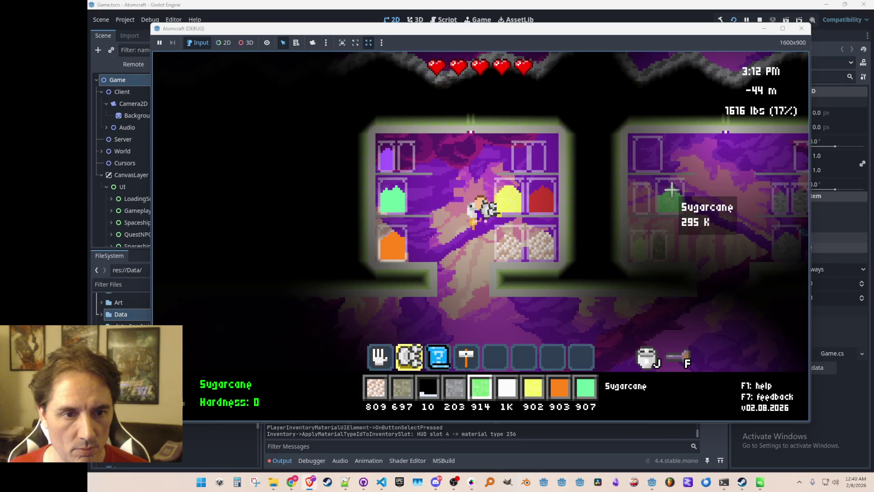
scroll(667, 217, "down", 1)
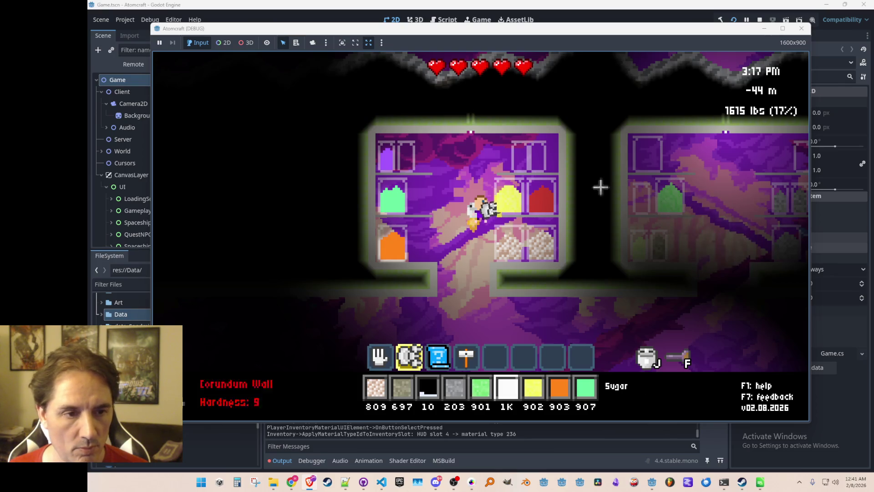
left_click(649, 153)
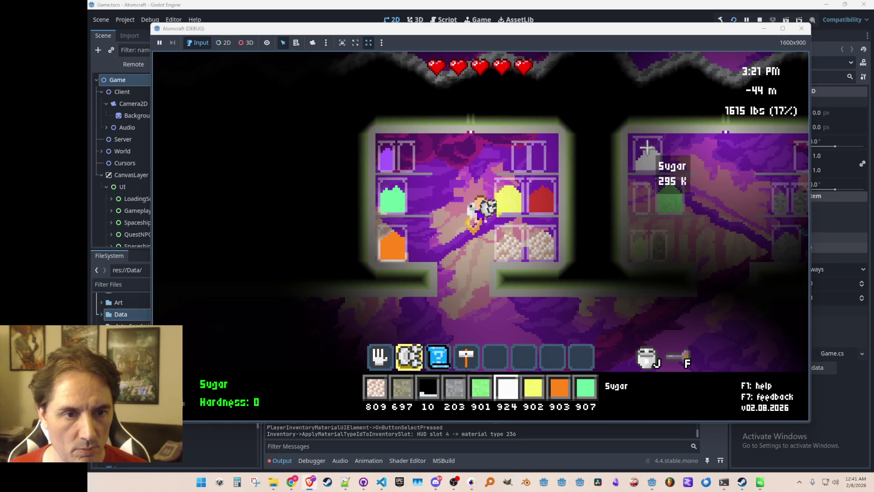
left_click(644, 200)
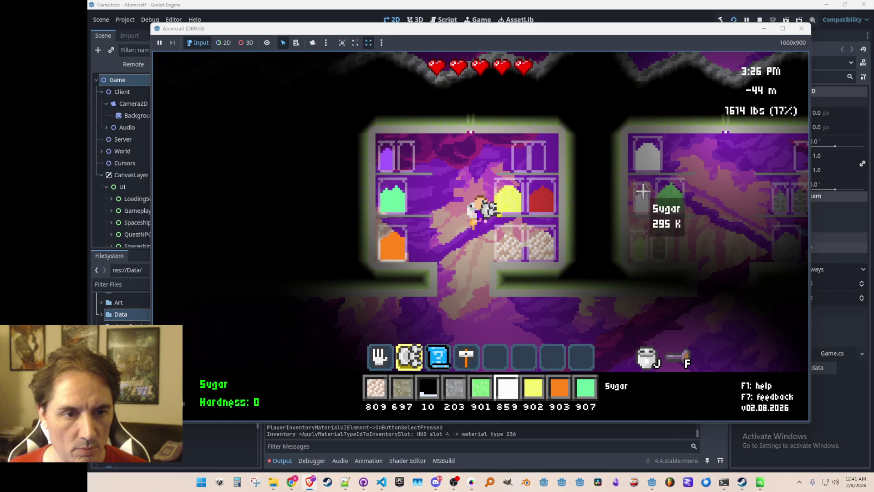
scroll(533, 173, "down", 1)
Step: Place two Wheat Grain blocks on the upper-right shelf, then pick them back up
left_click(538, 159)
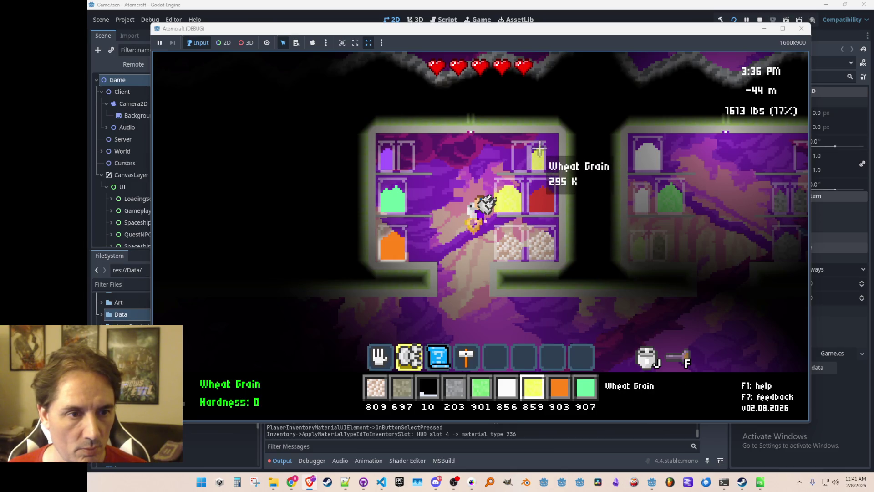
left_click(522, 160)
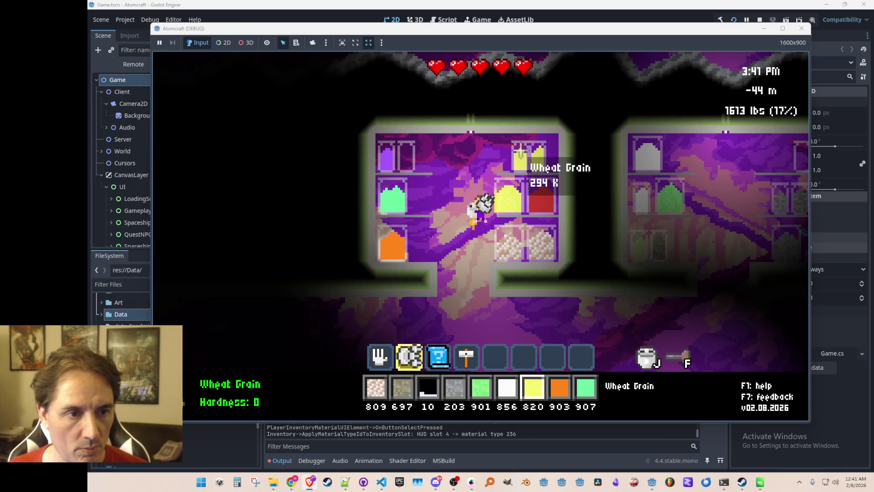
key("1")
left_click_drag(540, 157, 520, 159)
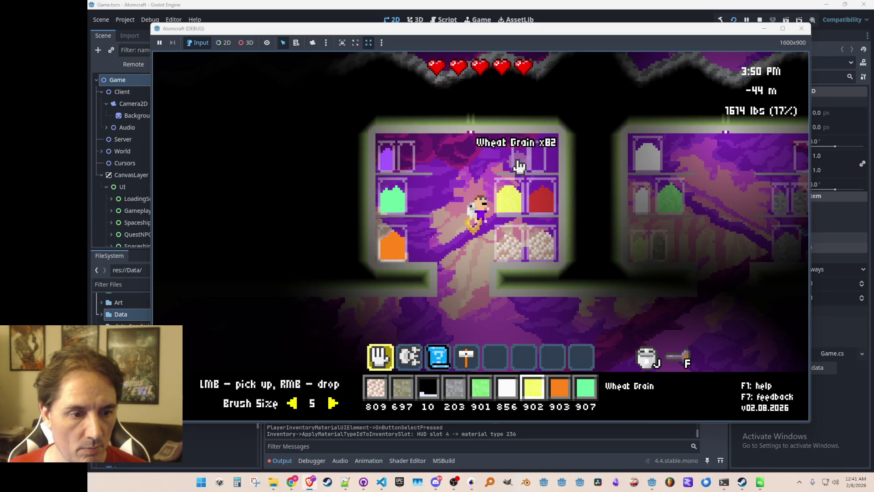
scroll(469, 154, "up", 3)
scroll(469, 153, "up", 1)
scroll(471, 157, "down", 1)
scroll(474, 160, "down", 2)
type("j")
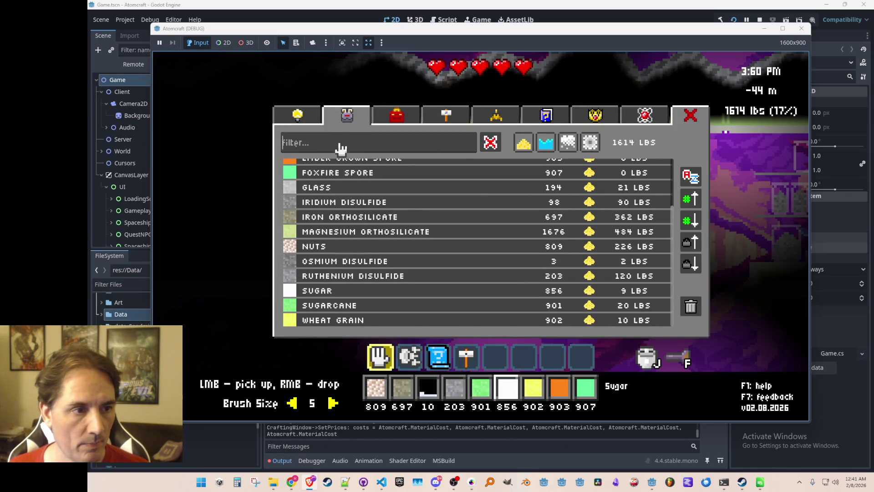
type("give milk")
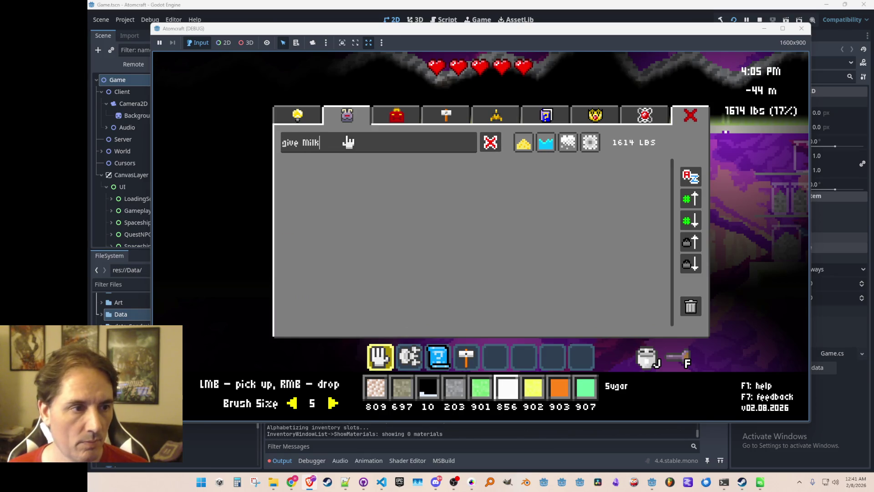
Step: Grant the player Milk with the console give command and open the inventory
key("BackSpace")
key("BackSpace")
key("BackSpace")
key("Escape")
key("grave")
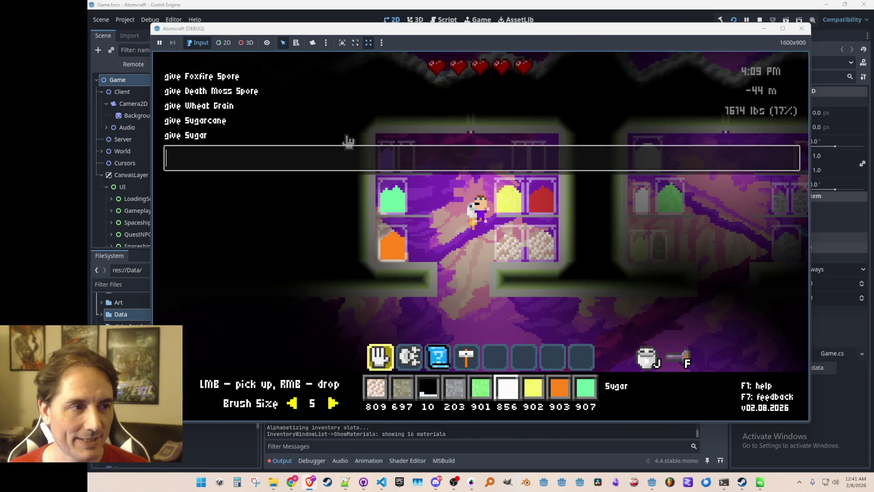
key("Return")
key("j")
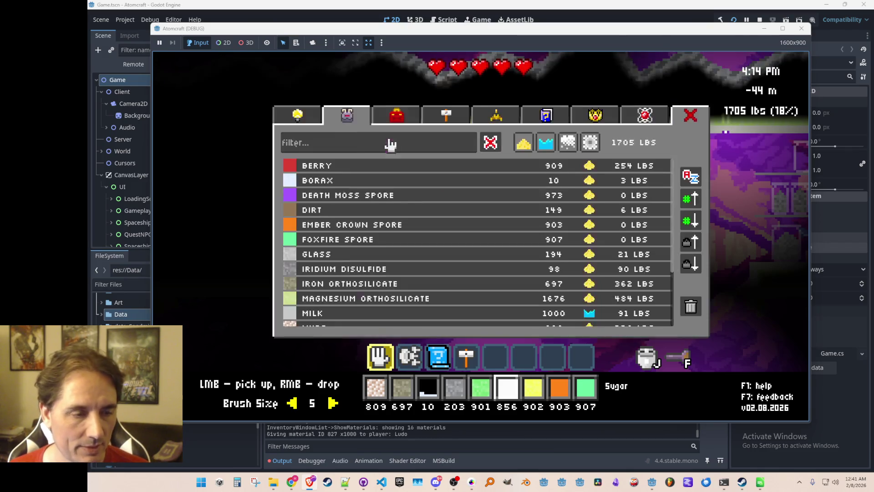
Step: Load Milk into the current hotbar slot and collect milk from the top-shelf jar
left_click(350, 314)
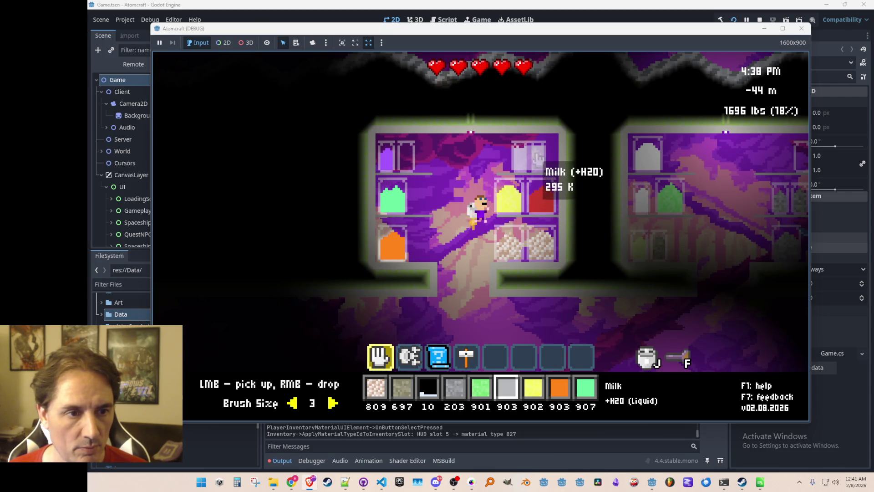
key("a")
left_click(551, 136)
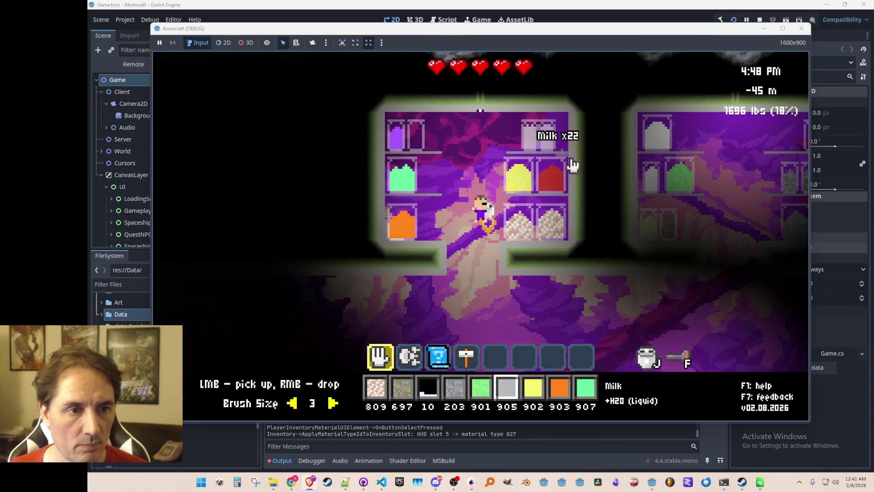
Step: Fly to the middle shelves and make the 697 Iron Orthosilicate slot the active material
key("d")
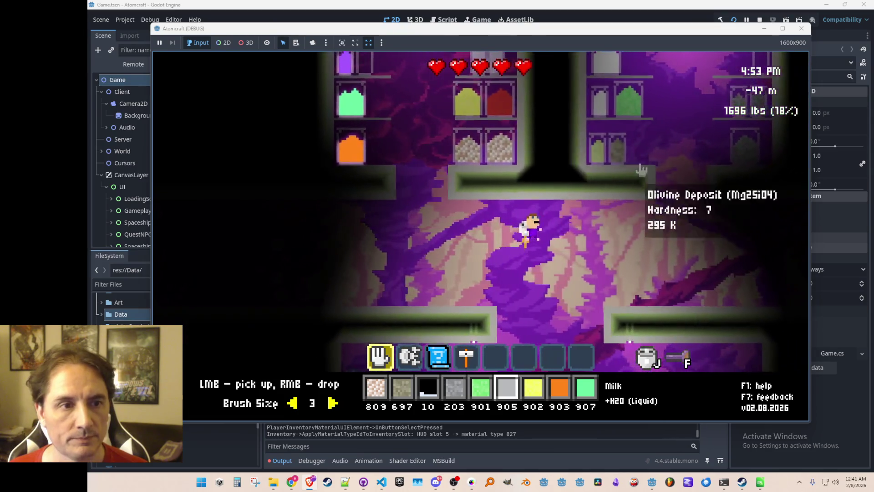
key("w")
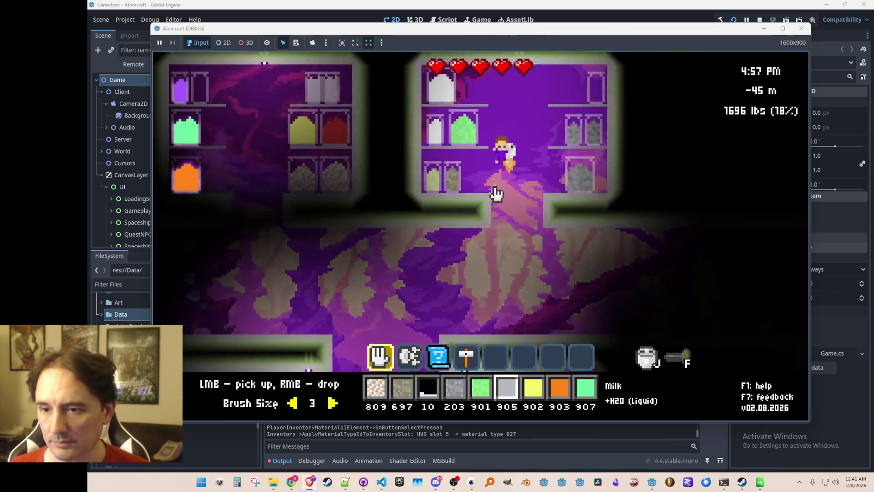
key("d")
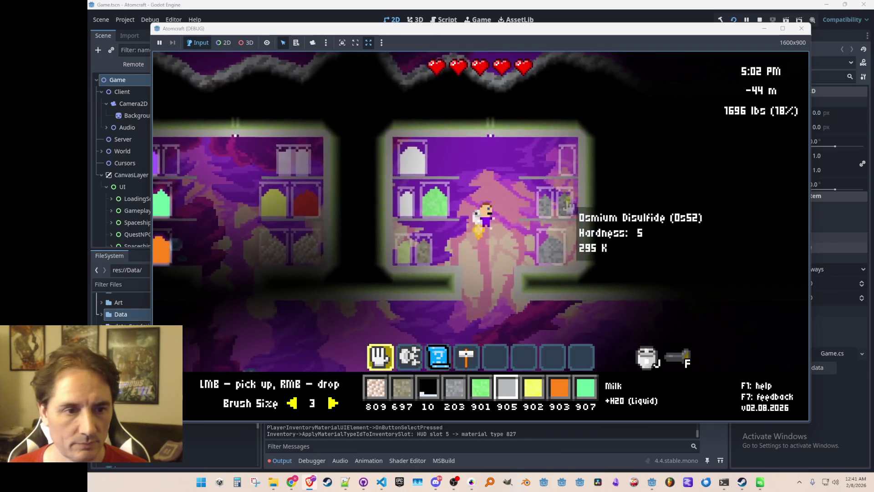
left_click(403, 392)
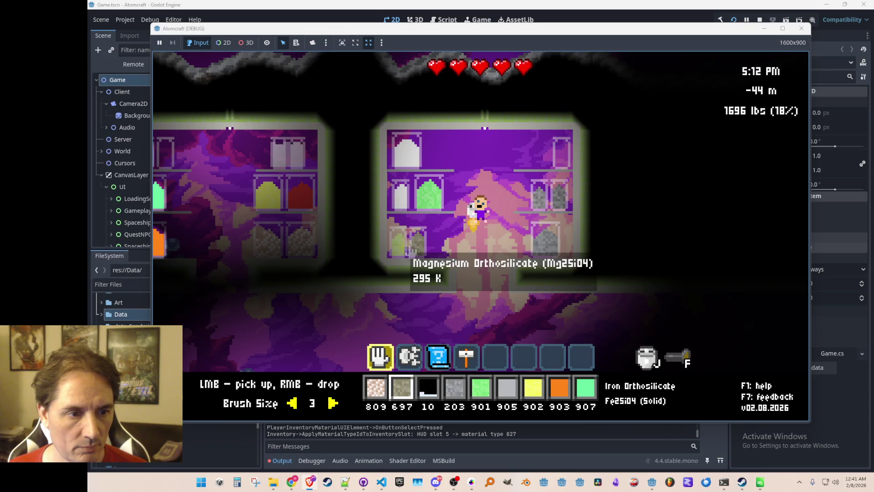
Step: Turn on the F3 debug overlay and bring up the JSON Save a File dialog at user://
key("a")
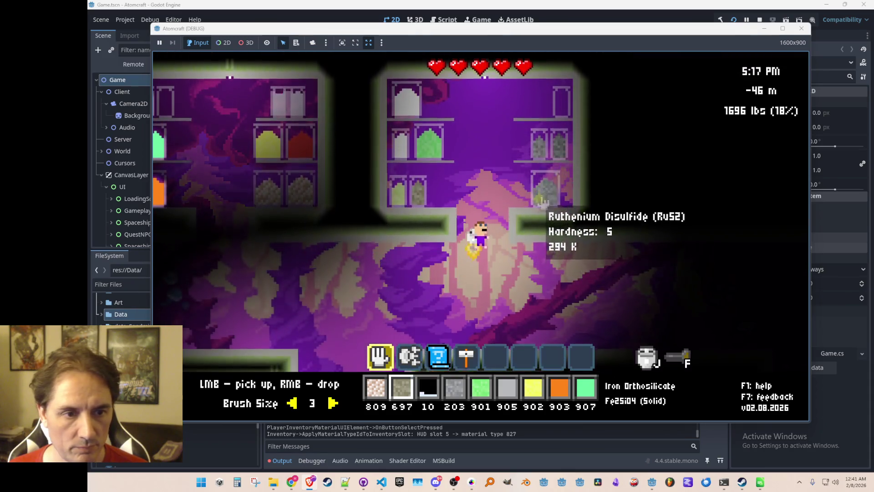
key("a")
key("w")
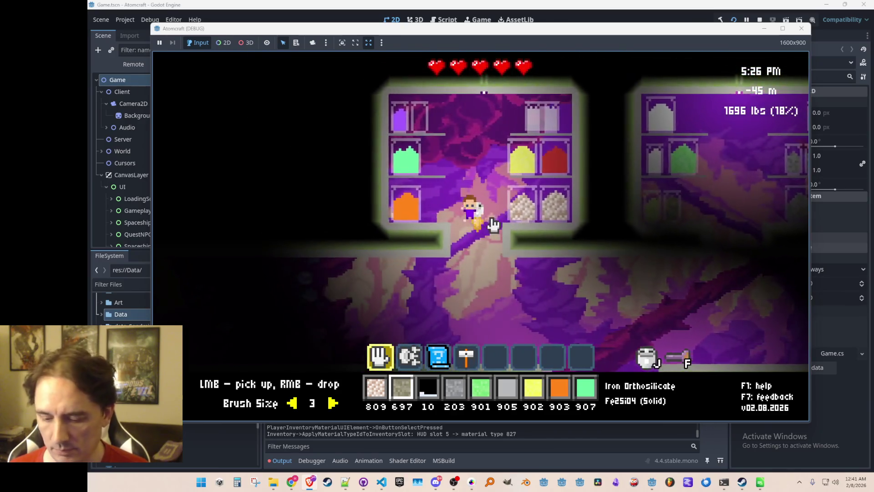
key("F3")
key("F3")
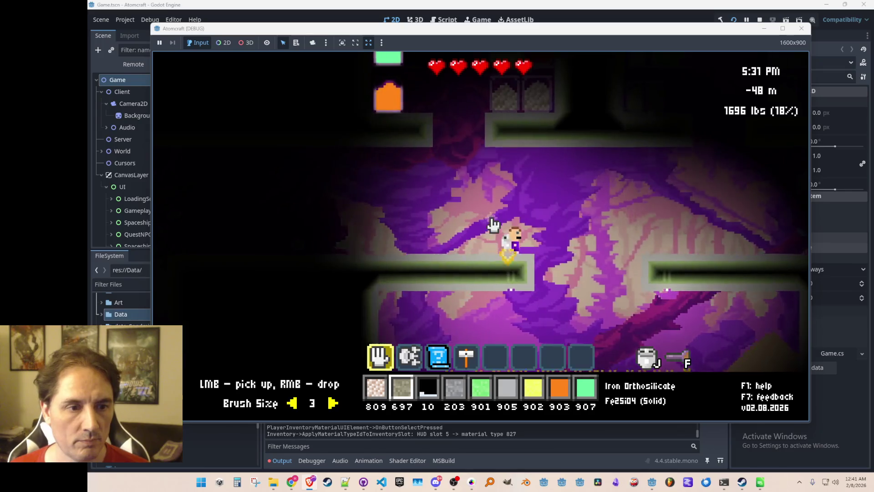
key("w")
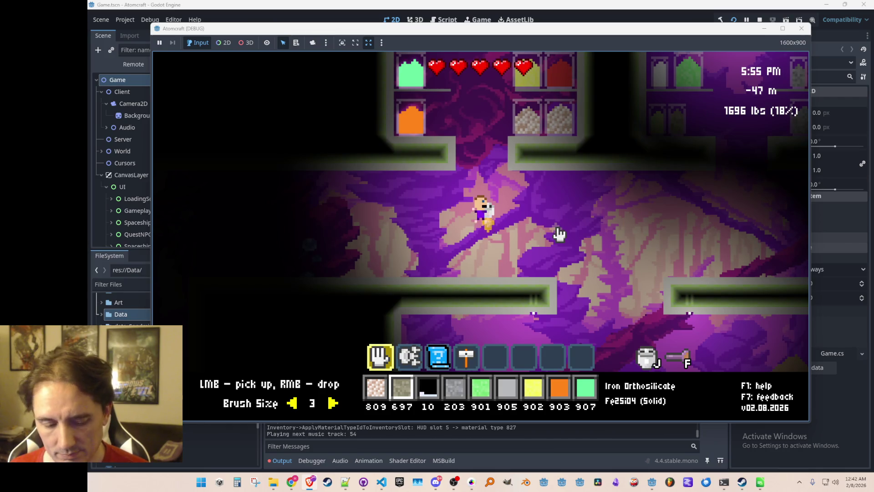
key("ctrl+s")
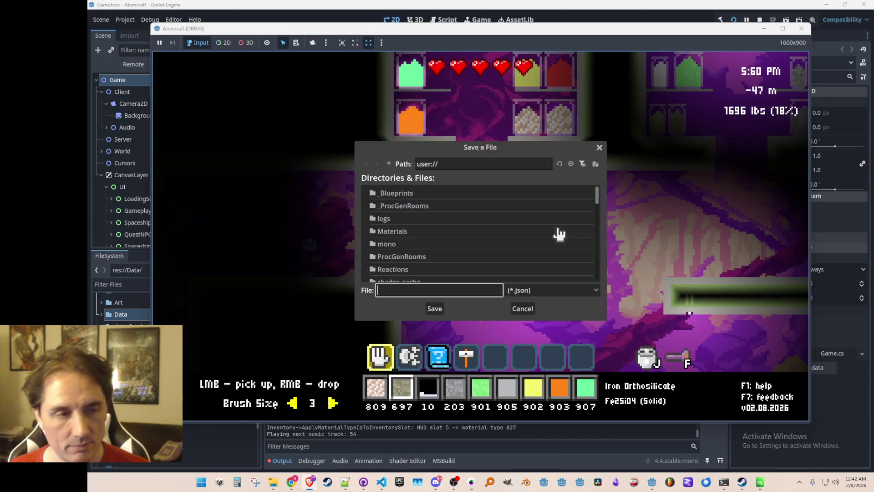
Step: Browse into ProcGenRooms/02-07-2026 and take techbase_ew.json as the starting file name
double_click(469, 260)
scroll(474, 256, "down", 5)
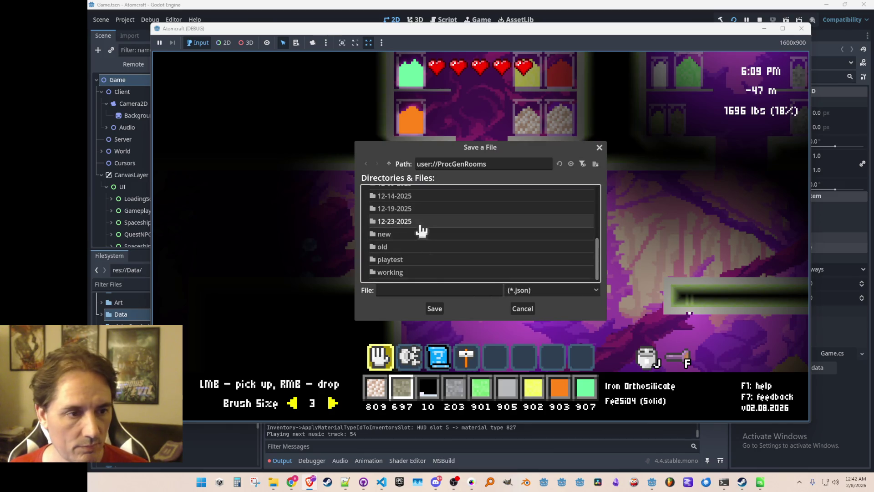
scroll(423, 225, "up", 5)
double_click(430, 209)
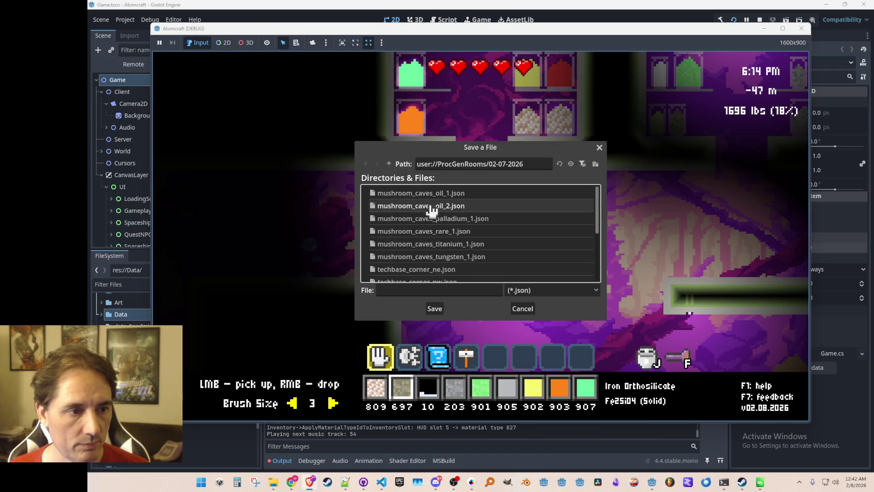
scroll(488, 263, "down", 3)
scroll(487, 261, "down", 3)
scroll(484, 262, "up", 5)
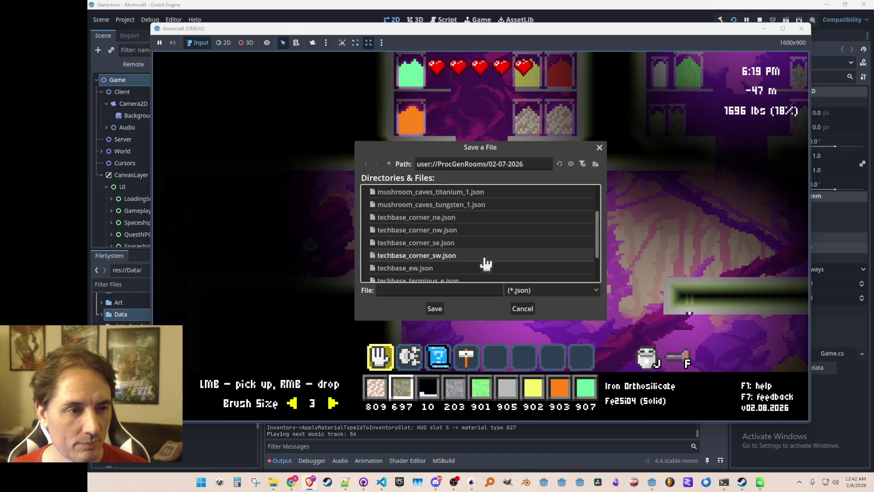
scroll(470, 241, "down", 3)
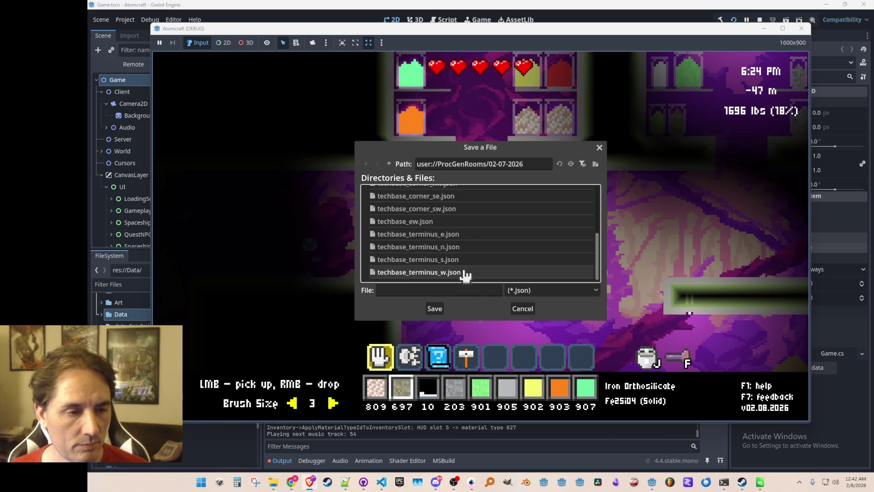
left_click(450, 222)
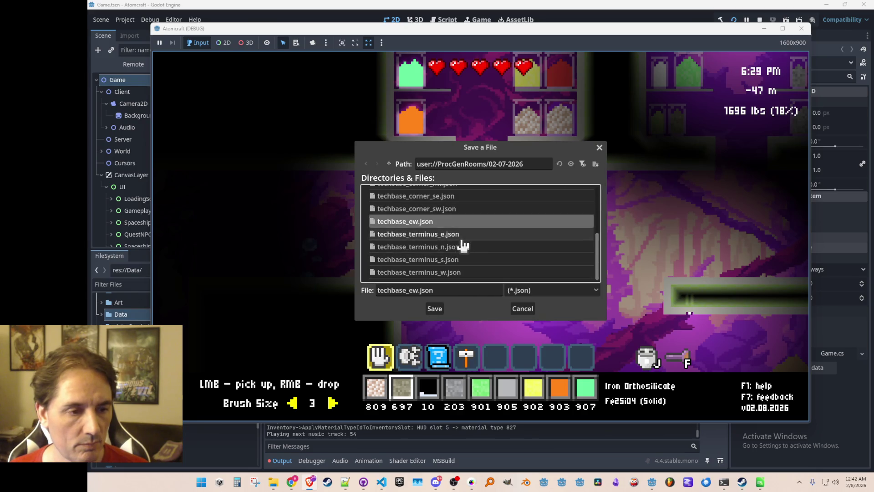
Step: Return to ProcGenRooms and save the room as techbase_ew_supplies.json
scroll(482, 205, "up", 2)
scroll(478, 202, "up", 2)
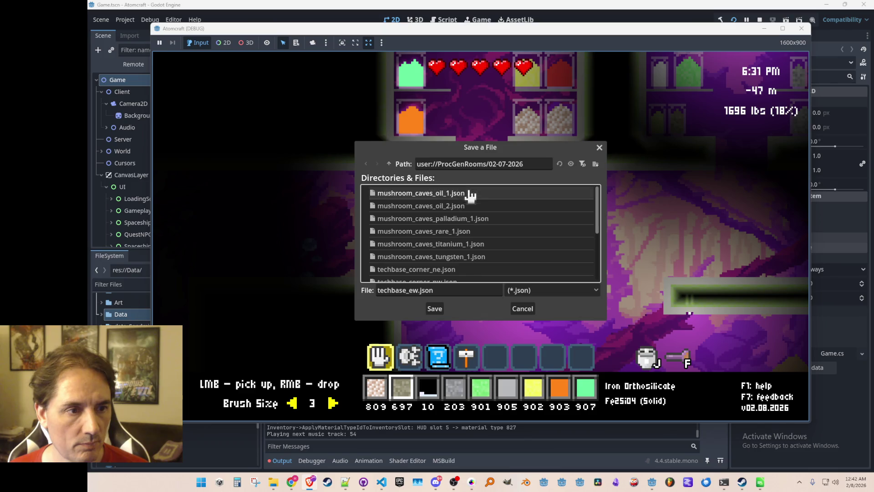
left_click(390, 165)
scroll(474, 248, "down", 5)
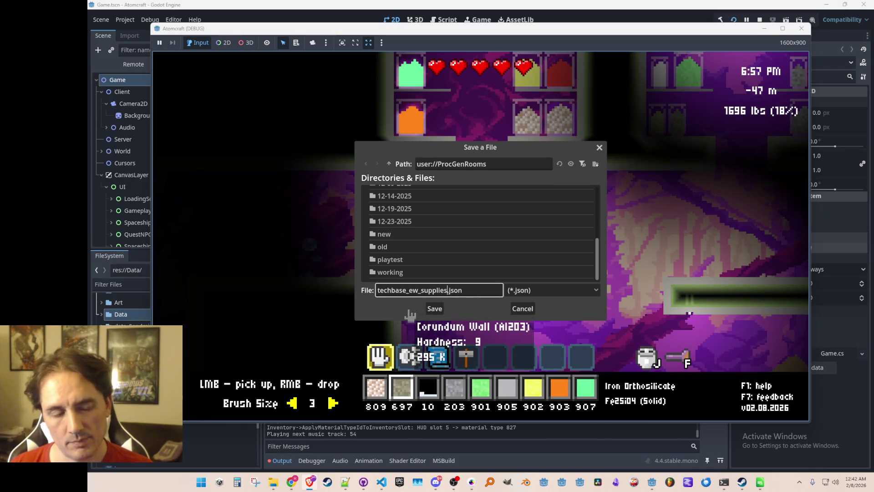
left_click(434, 311)
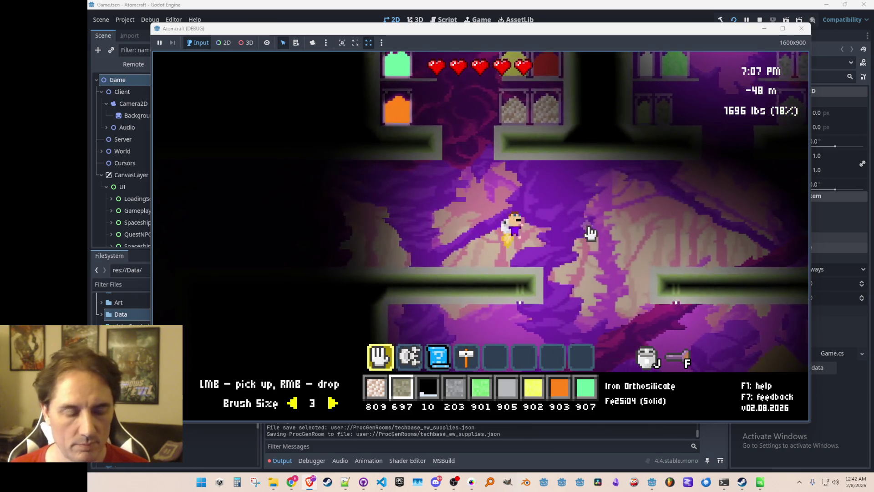
Step: Switch into the F2 build editor and fly back to the supply room
key("a")
key("a")
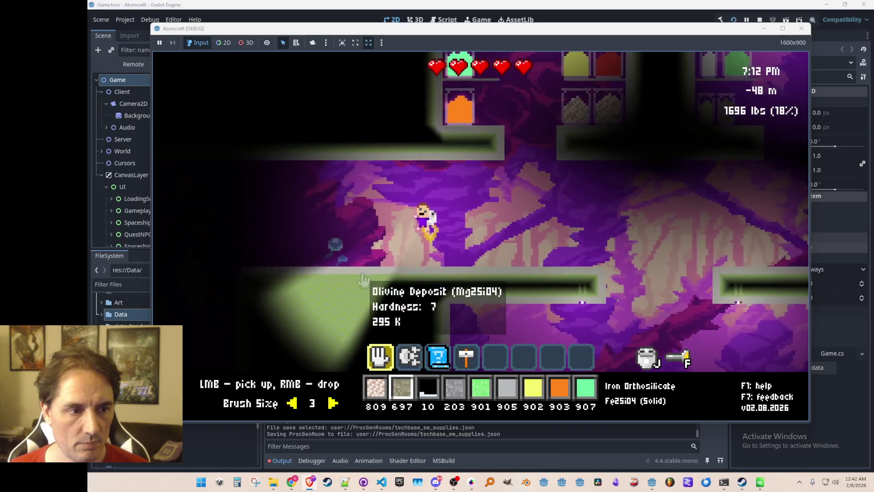
key("F2")
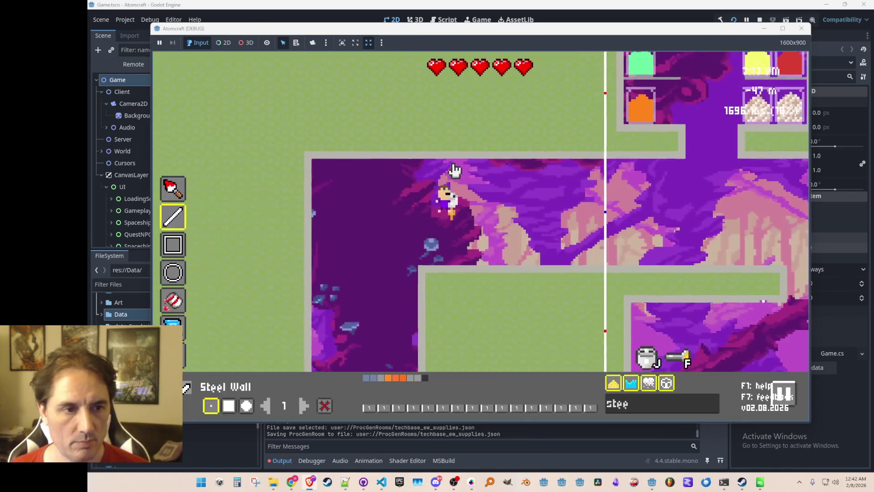
key("s")
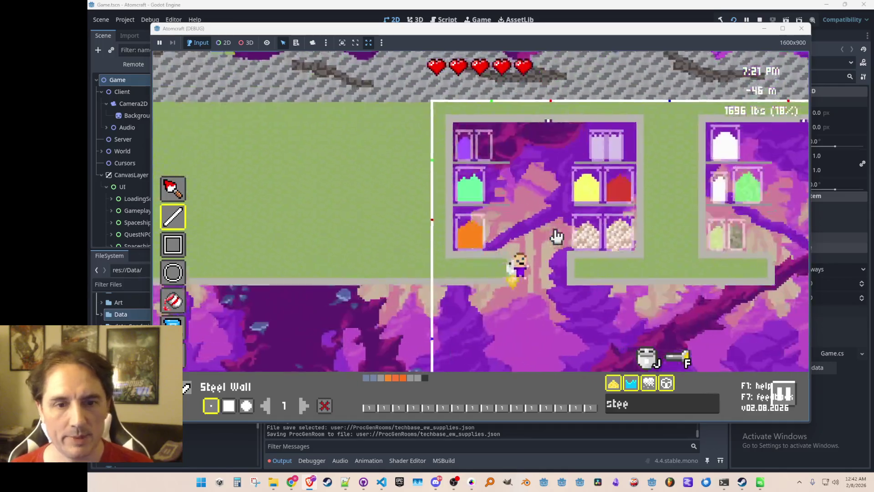
key("w")
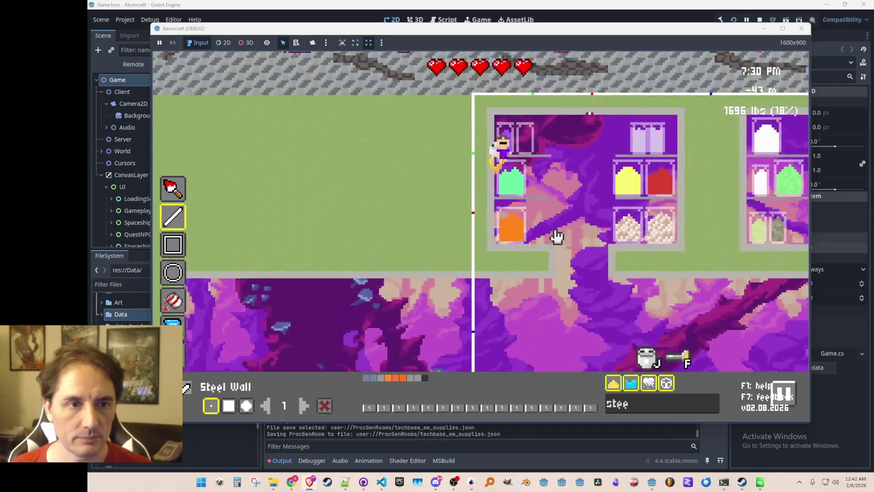
key("s")
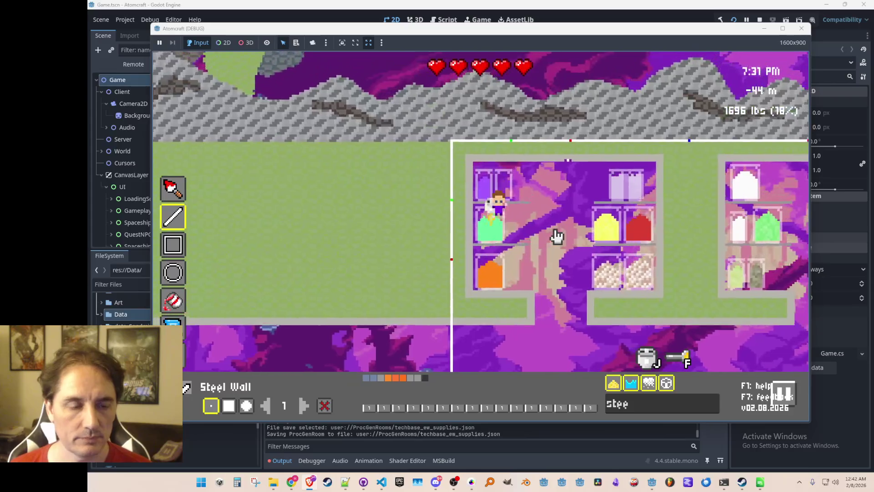
key("w")
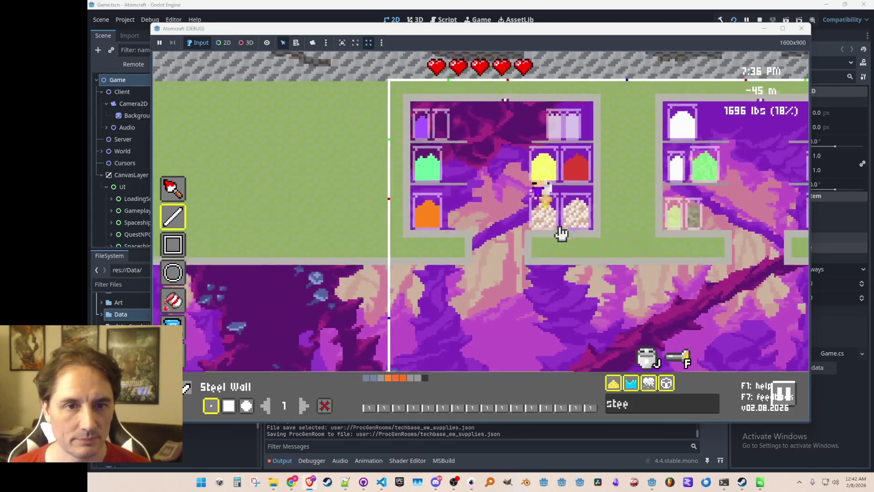
Step: Filter the material list by 'copper' to select Copper Wire Off
key("s")
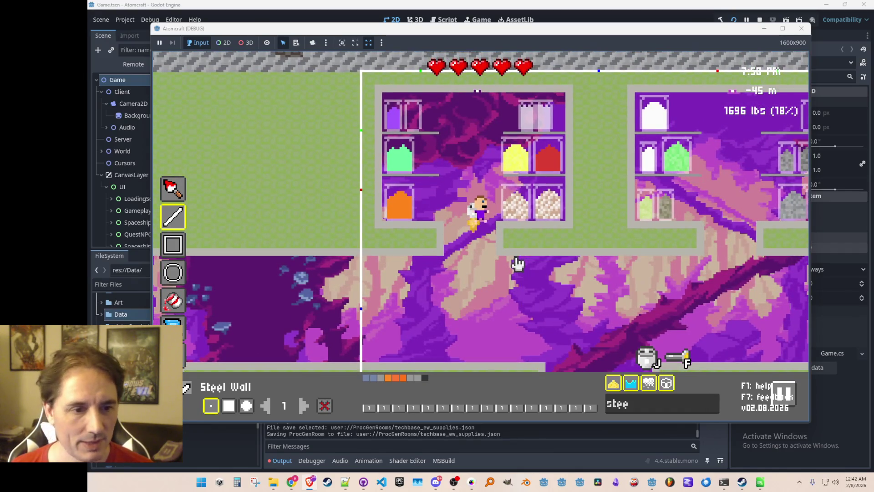
left_click(636, 414)
type("copper")
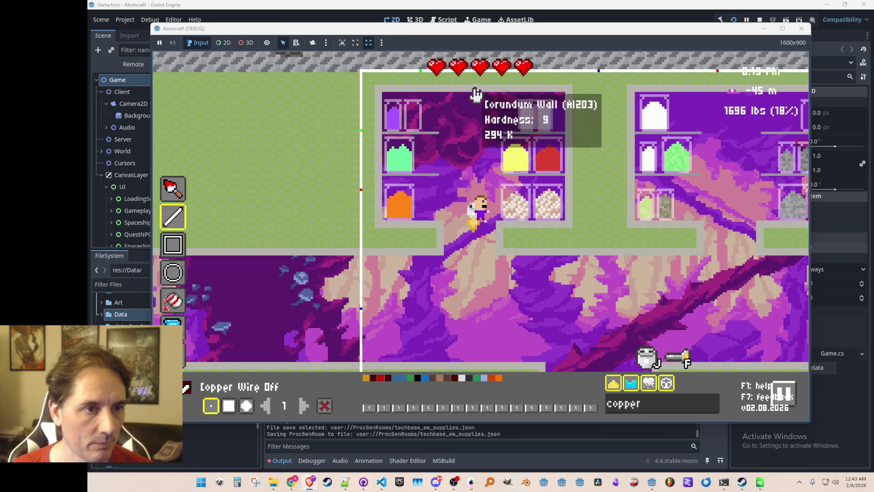
Step: Draw Copper Wire along the left supply box's top wall, then down its right side
left_click_drag(476, 89, 570, 96)
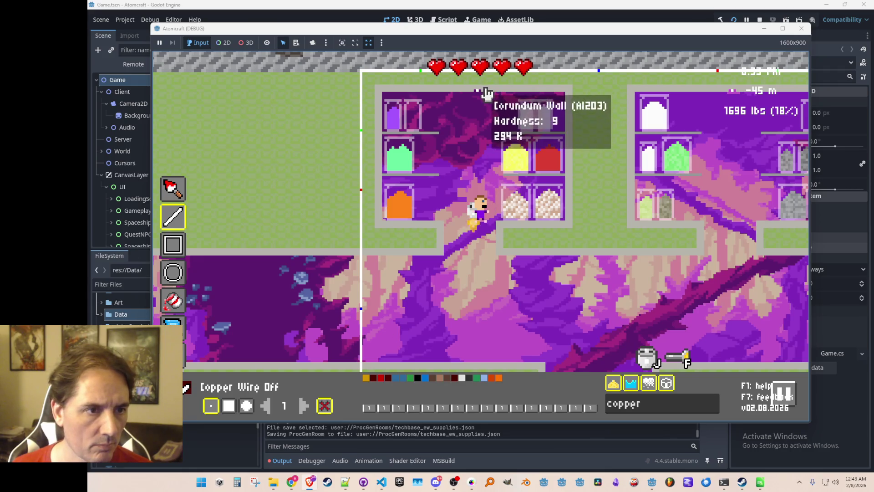
mouse_move(478, 89)
left_mouse_down()
mouse_move(572, 94)
mouse_move(570, 230)
mouse_move(565, 239)
mouse_move(568, 228)
mouse_move(499, 227)
left_mouse_up()
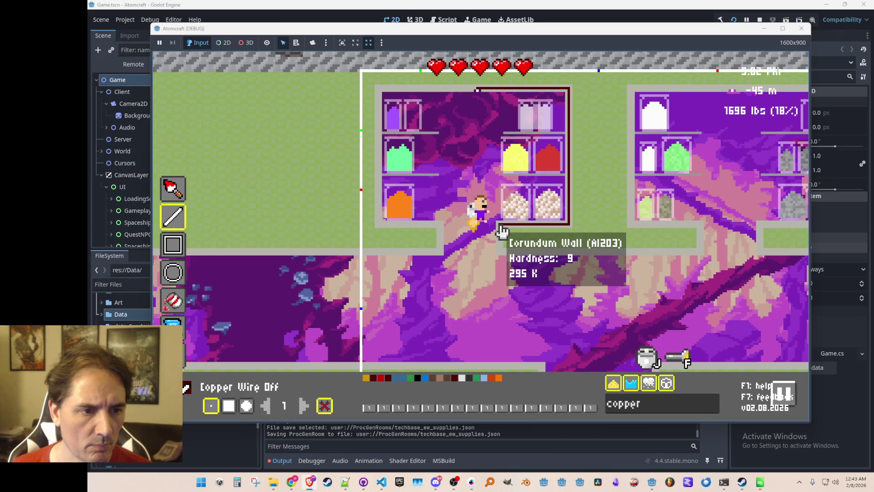
left_click_drag(500, 228, 500, 239)
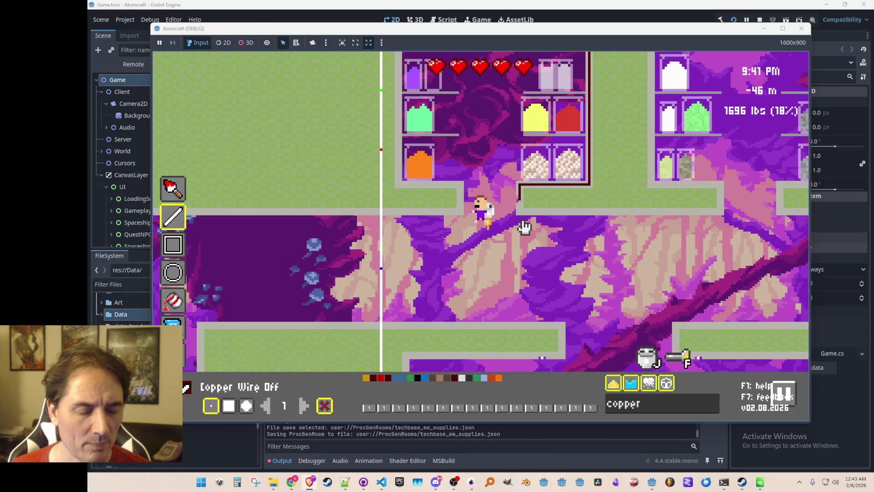
Step: Fly up into the shelf room and lay Copper Wire along its top wall
key("d")
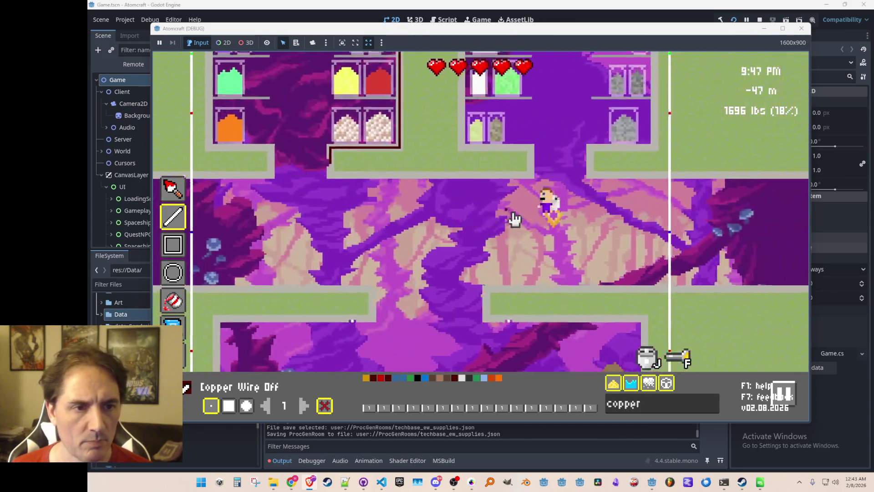
key("w")
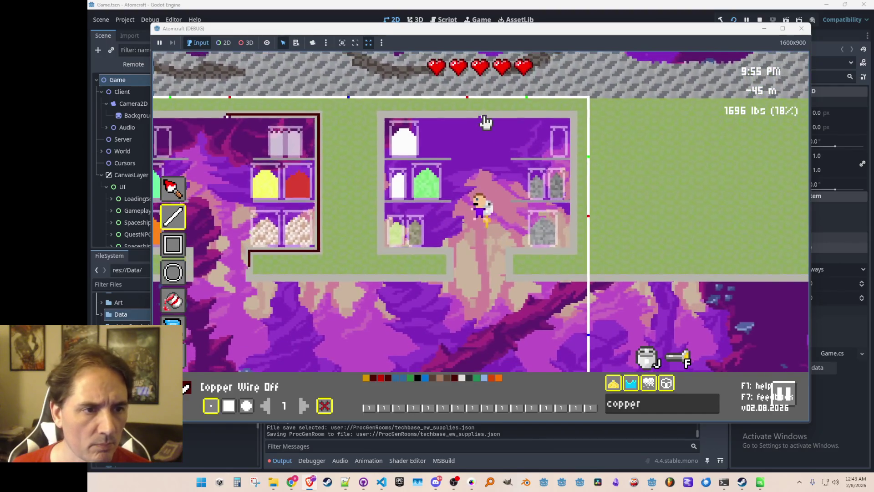
mouse_move(484, 122)
mouse_move(483, 121)
left_mouse_down()
mouse_move(385, 123)
mouse_move(384, 255)
left_mouse_up()
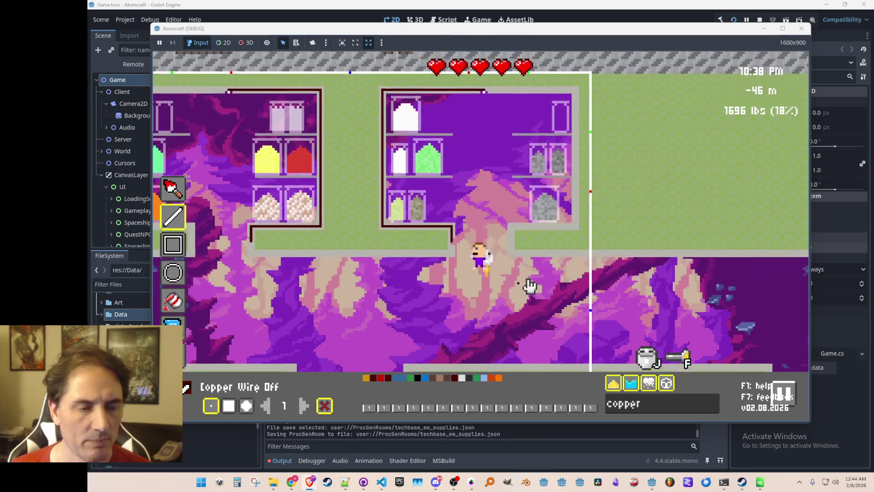
Step: Drop into the wheat room and wire both sides of its ceiling opening
key("a")
key("d")
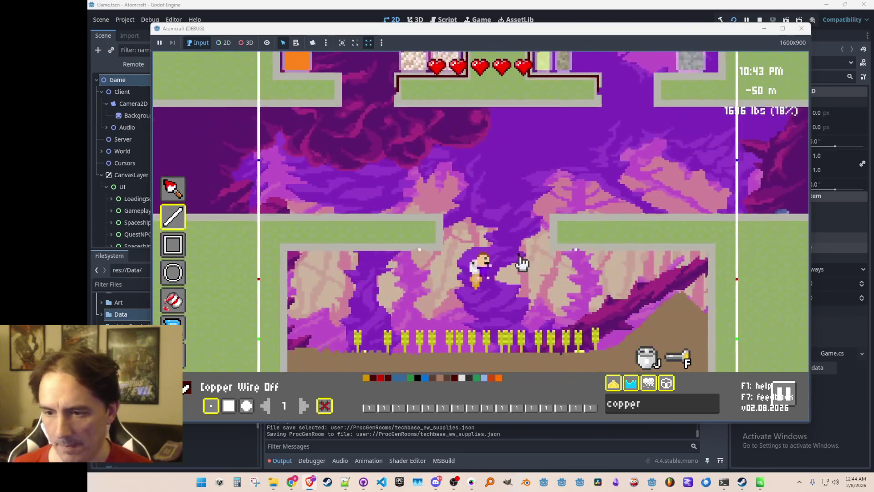
key("space")
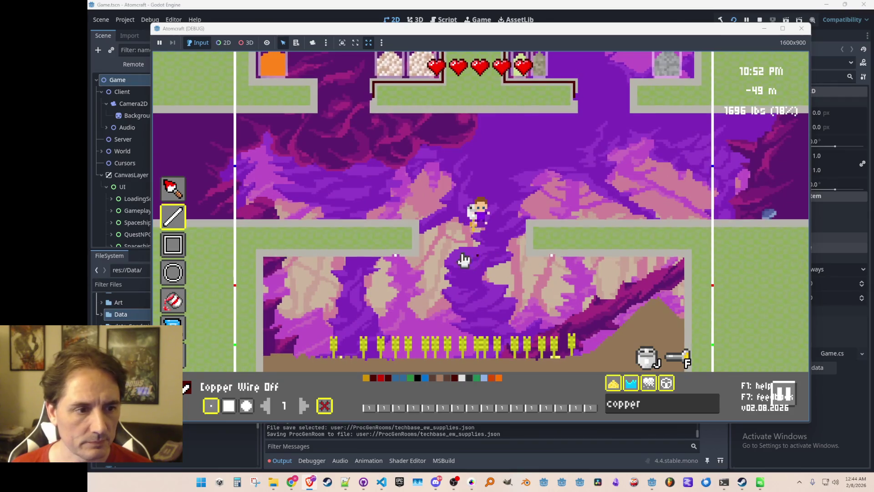
mouse_move(402, 258)
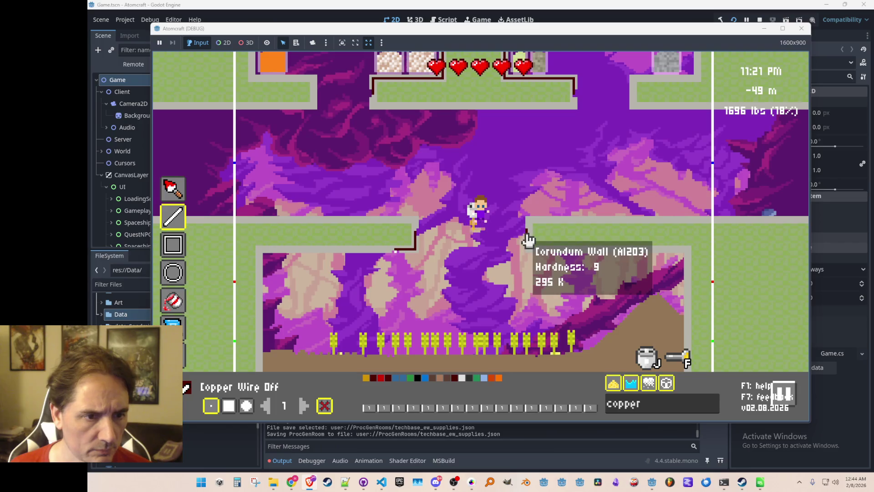
mouse_move(530, 238)
left_mouse_down()
mouse_move(532, 252)
mouse_move(554, 255)
mouse_move(531, 254)
mouse_move(654, 256)
left_mouse_up()
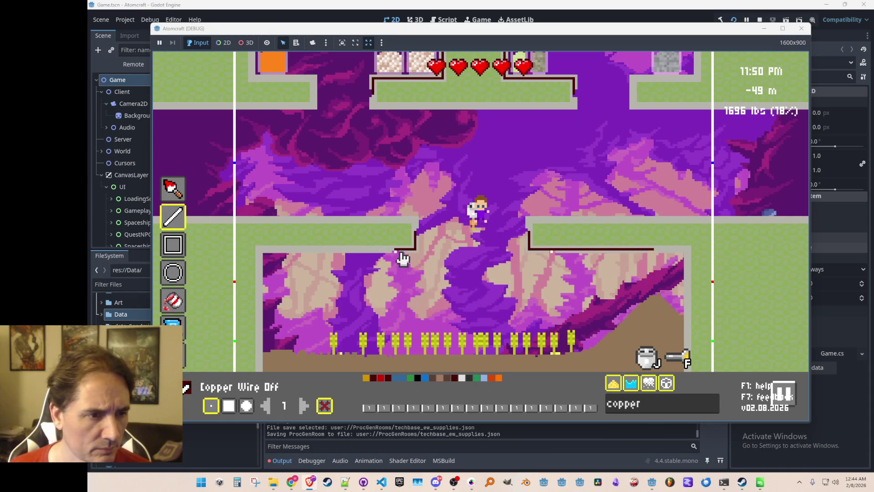
left_click_drag(397, 253, 302, 255)
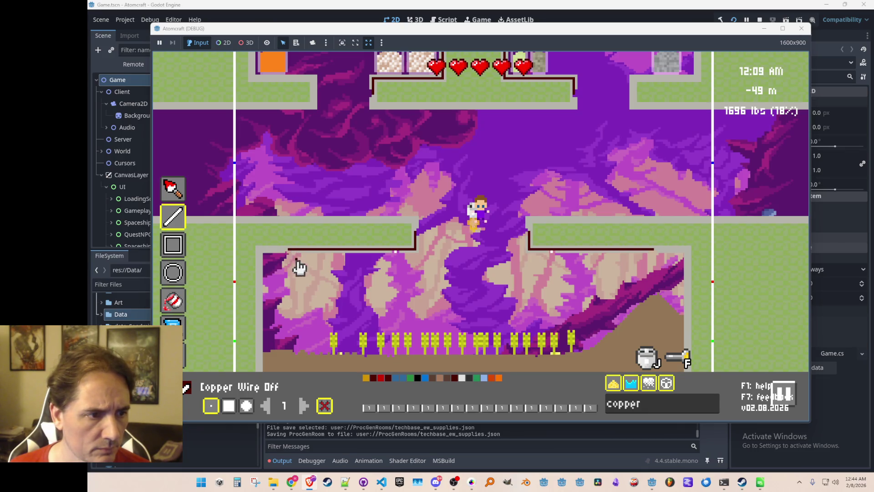
Step: Search 'lightbul', choose the plain Lightbulb material and place a bulb in the wheat room
type("lightbul")
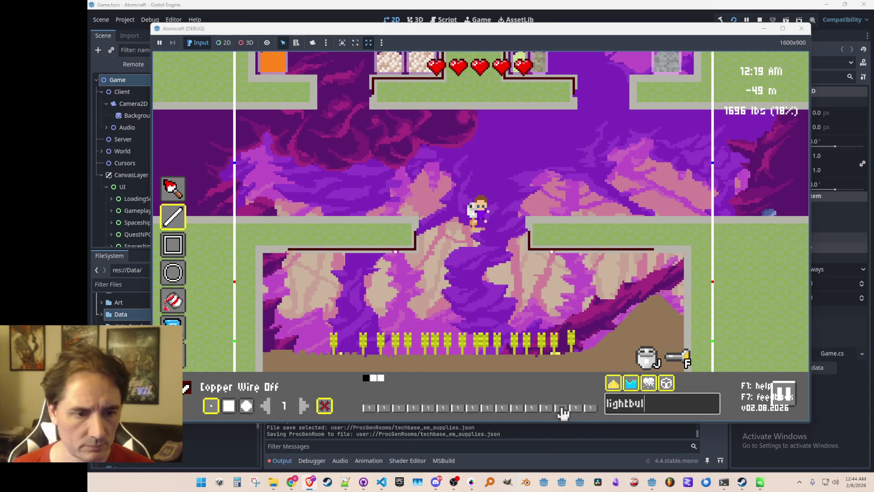
left_click(381, 378)
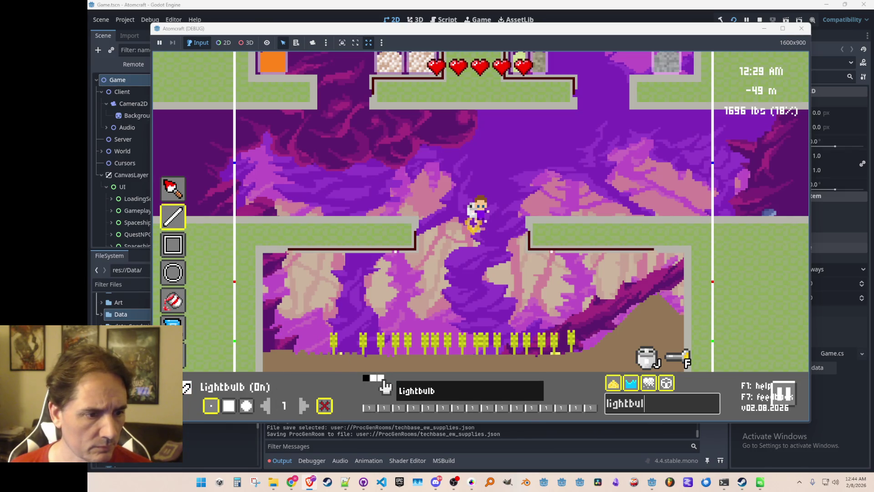
left_click(367, 378)
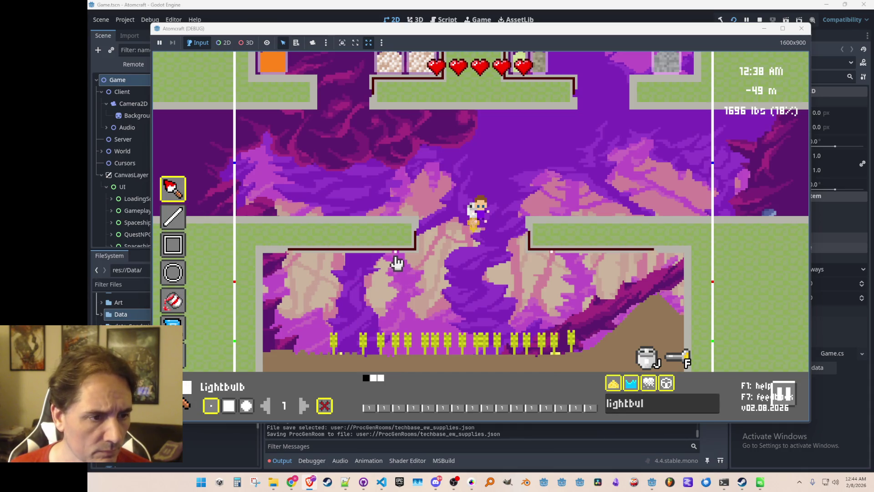
left_click(395, 261)
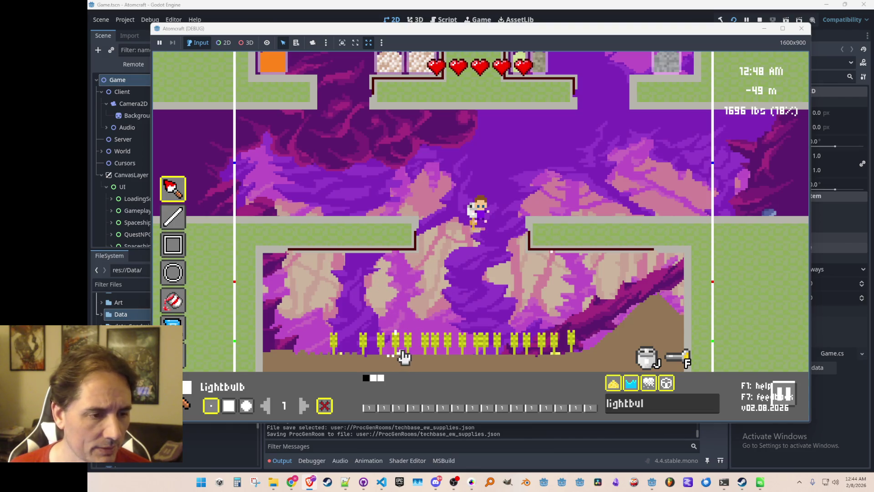
Step: Leave the editor, collect the shattered lightbulb debris, and return to the level editor
key("Escape")
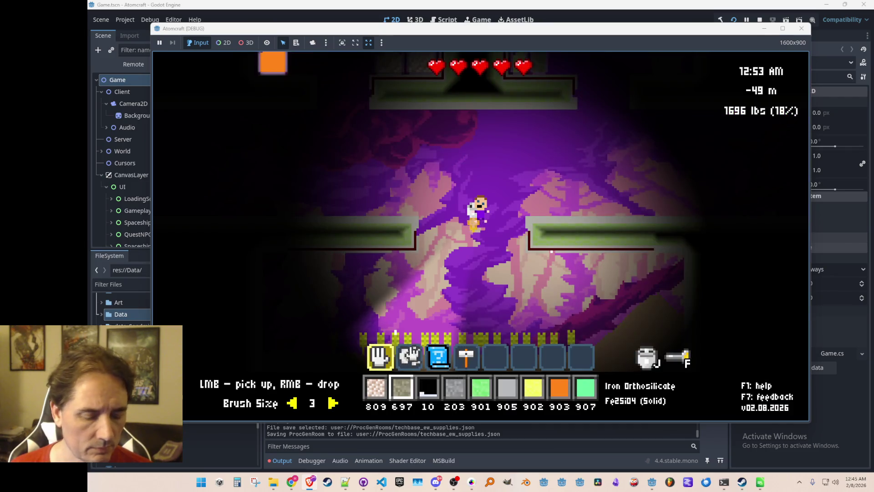
left_click(417, 296)
mouse_move(422, 296)
left_mouse_down()
mouse_move(401, 274)
mouse_move(445, 249)
mouse_move(433, 255)
left_mouse_up()
key("Tab")
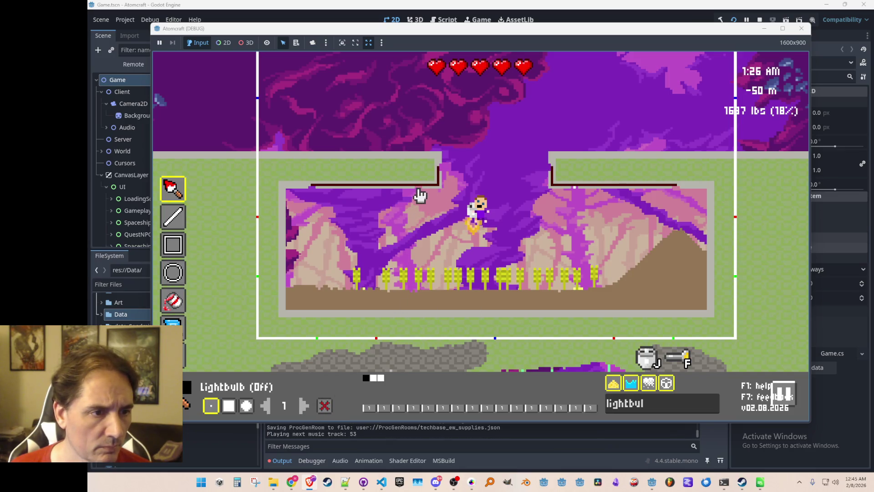
Step: Mount three Lightbulb (Off) blocks on the ceiling wire: one in the middle, one at the left end and one at the right end
left_click(418, 188)
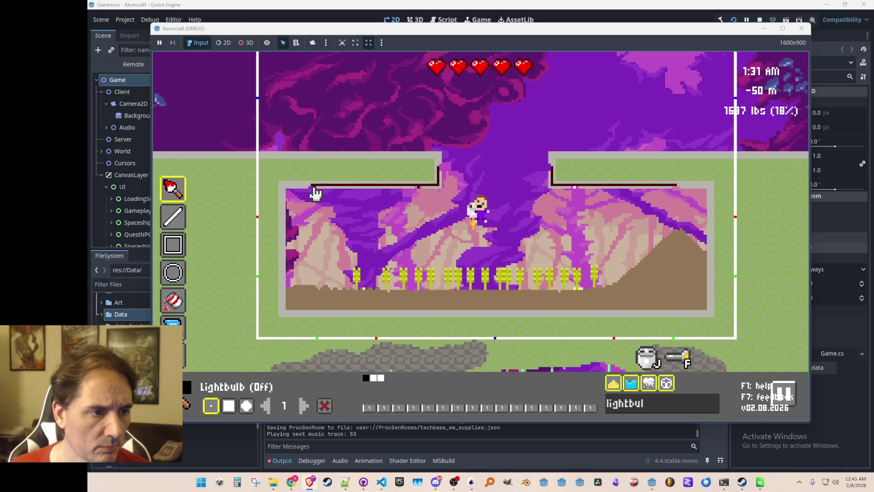
left_click(312, 187)
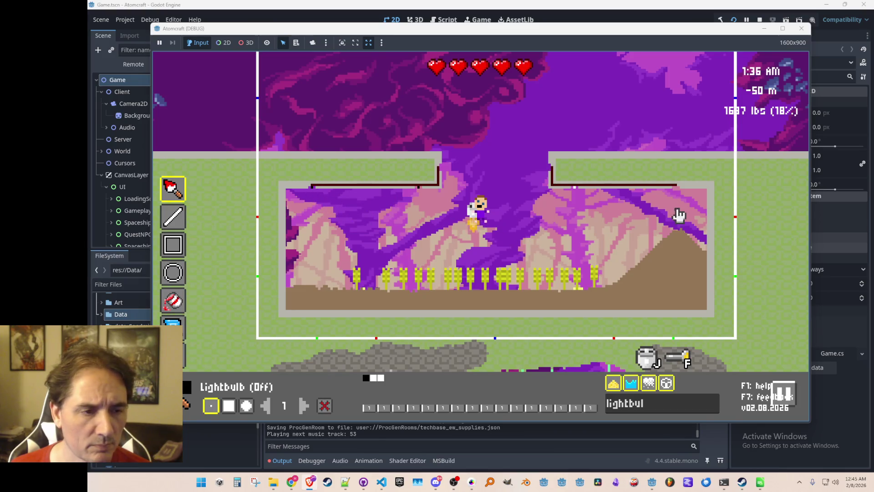
left_click(676, 187)
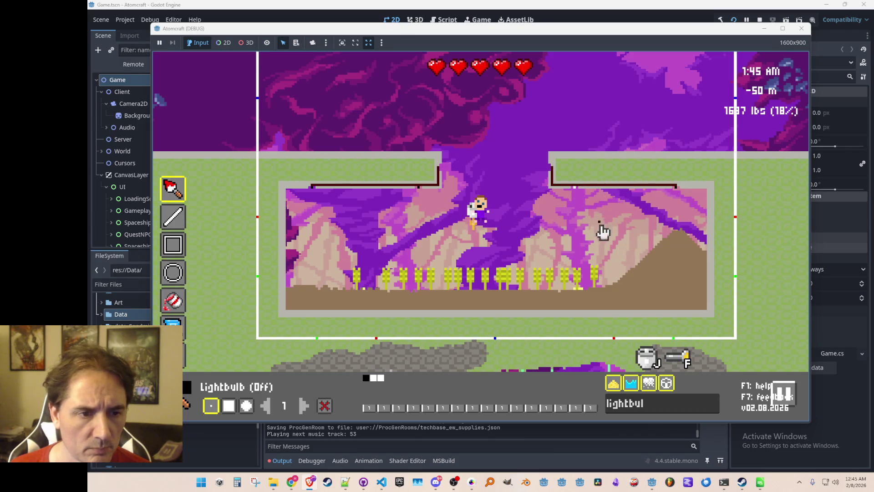
Step: Jetpack up toward the shelf room and clear the material palette search
key("w")
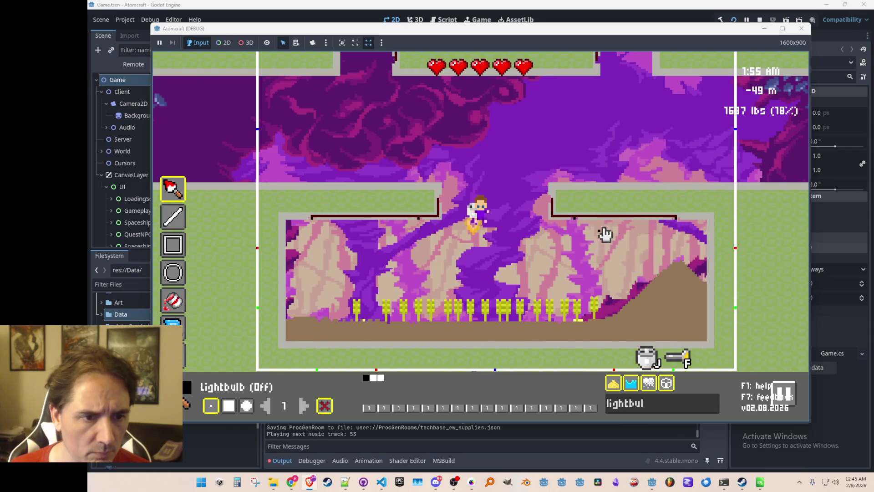
key("w")
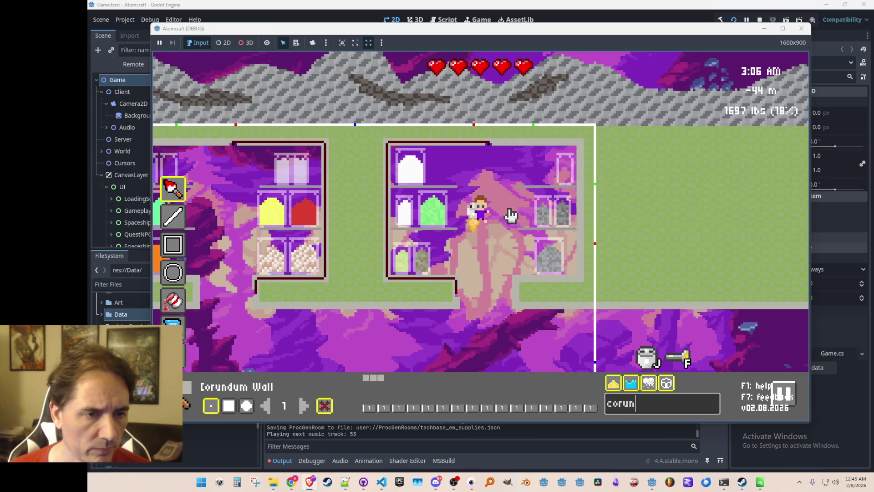
type("s")
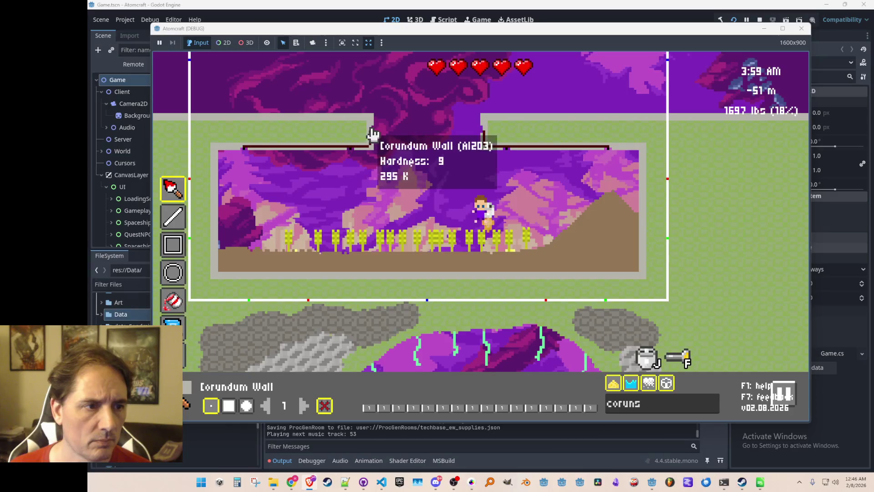
type("w")
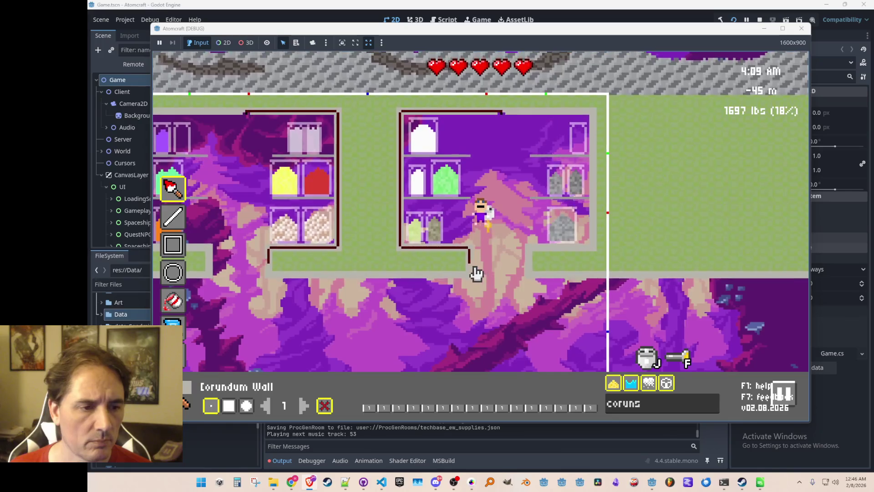
mouse_move(473, 269)
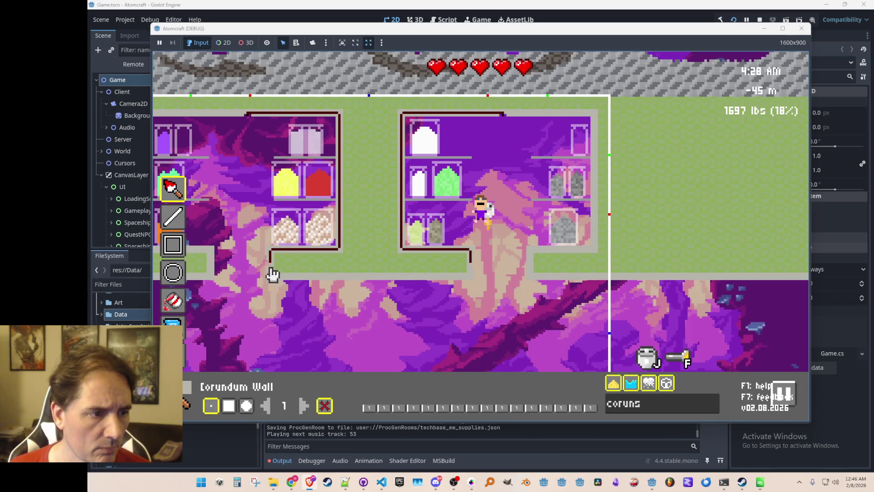
mouse_move(508, 113)
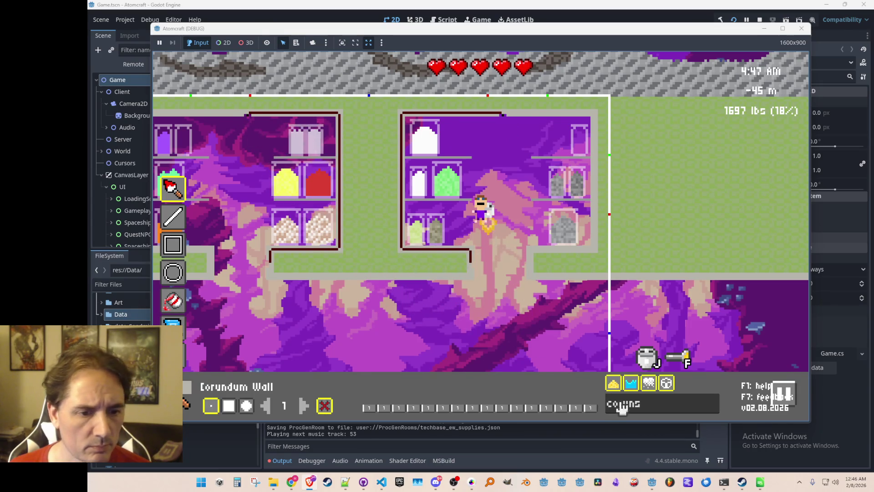
key("BackSpace")
key("BackSpace")
key("BackSpace")
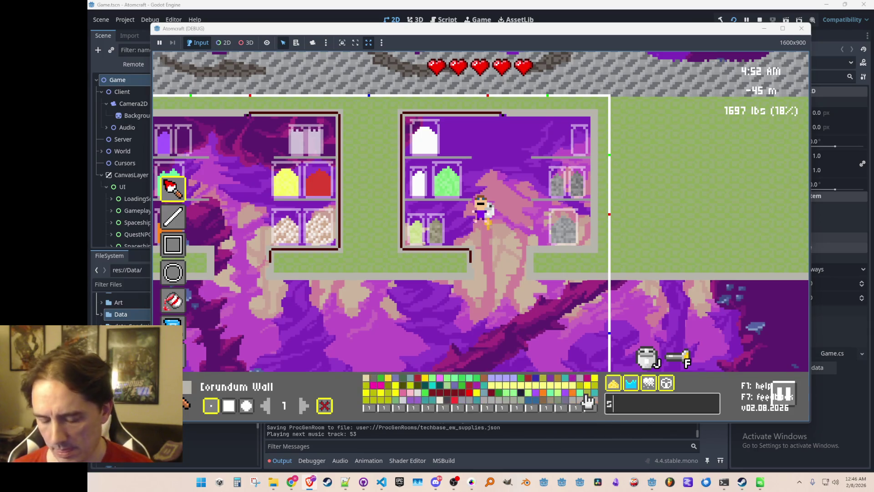
Step: Filter the palette for 'switc' to make Switch Off the active material, then fly back toward the wheat room
type("switc")
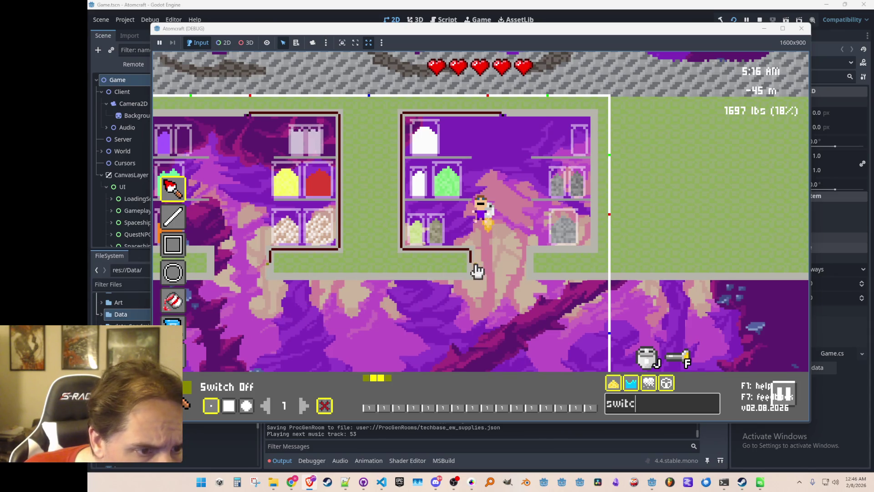
key("Return")
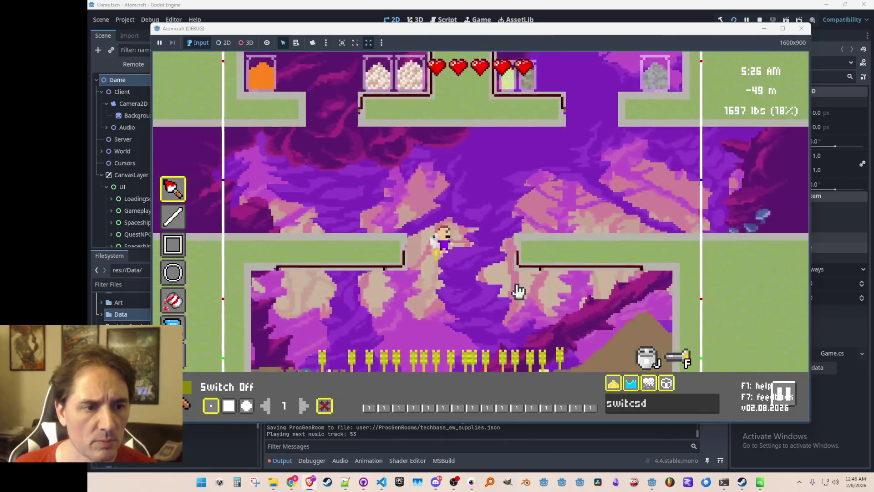
key("w")
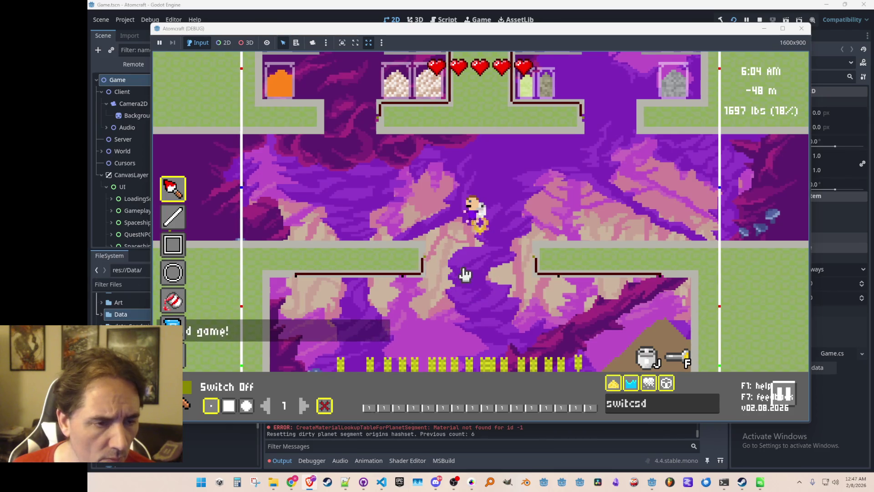
key("a")
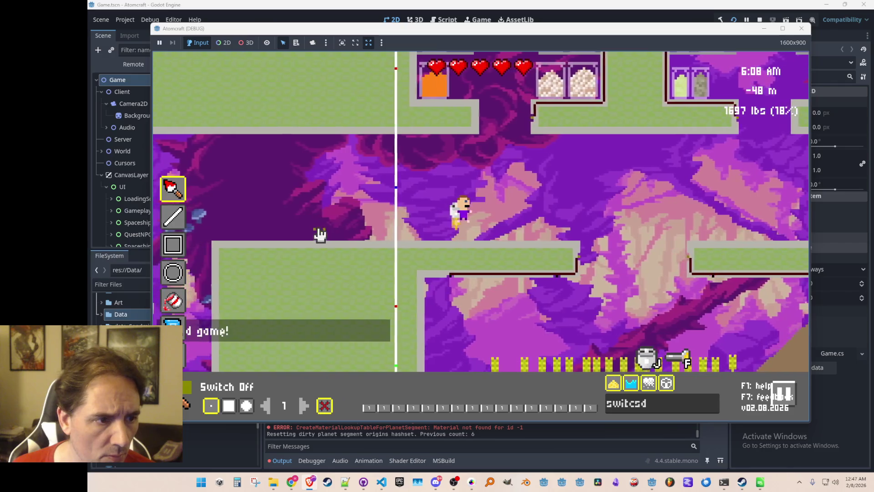
key("Tab")
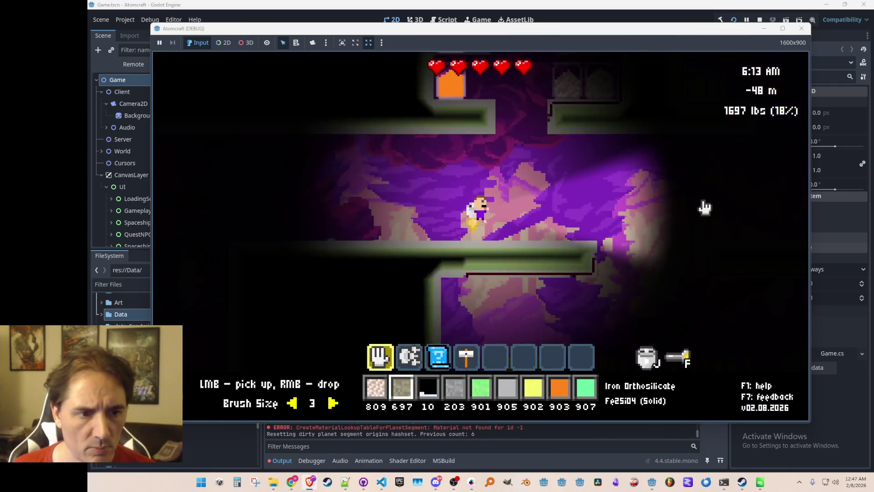
key("w")
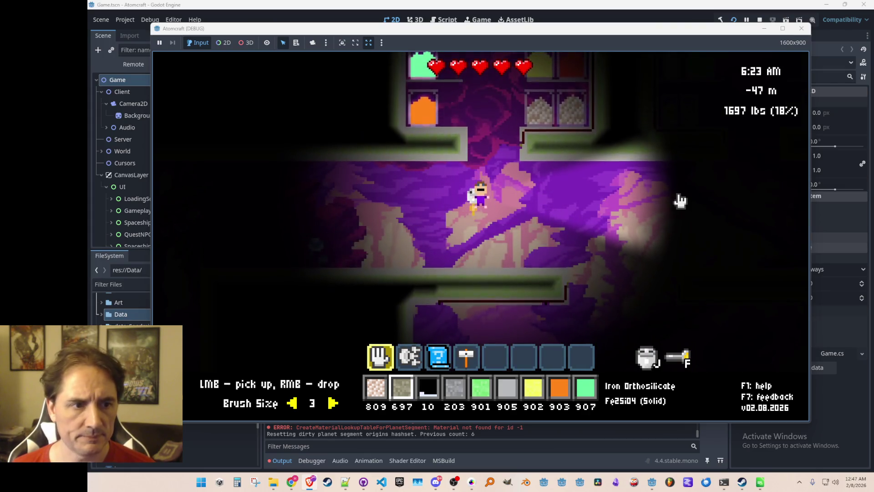
key("w")
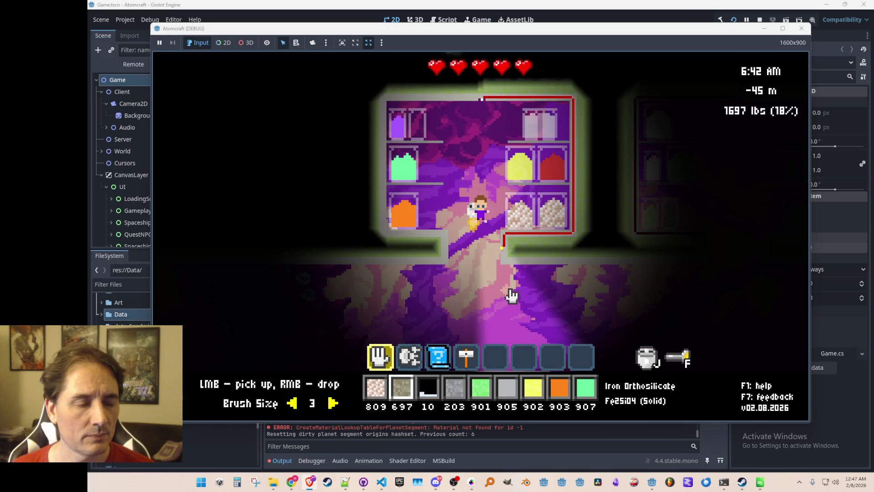
key("d")
key("d")
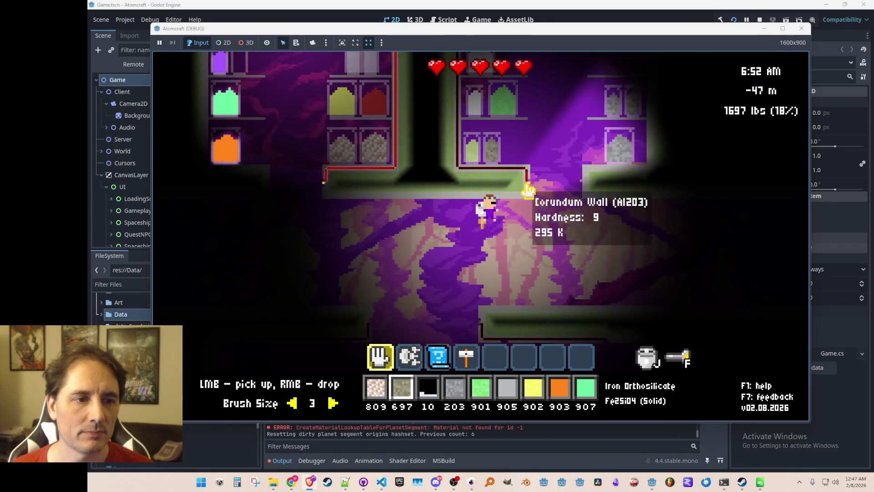
key("w")
key("a")
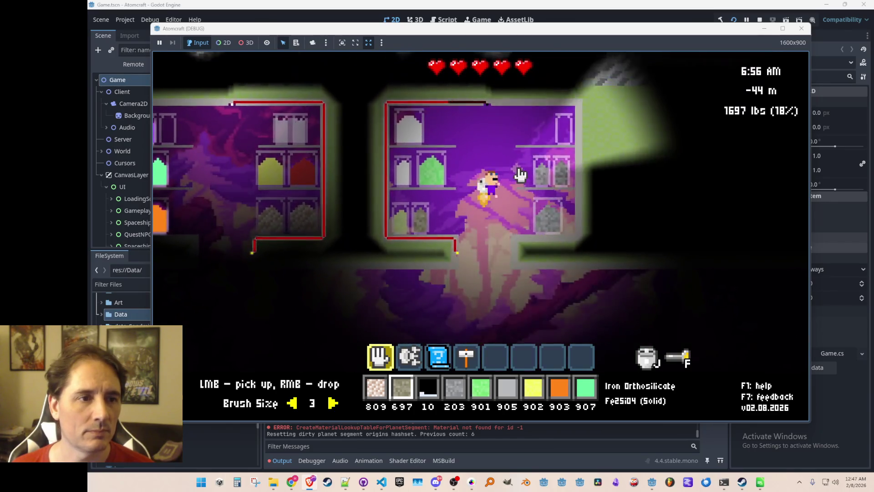
key("a")
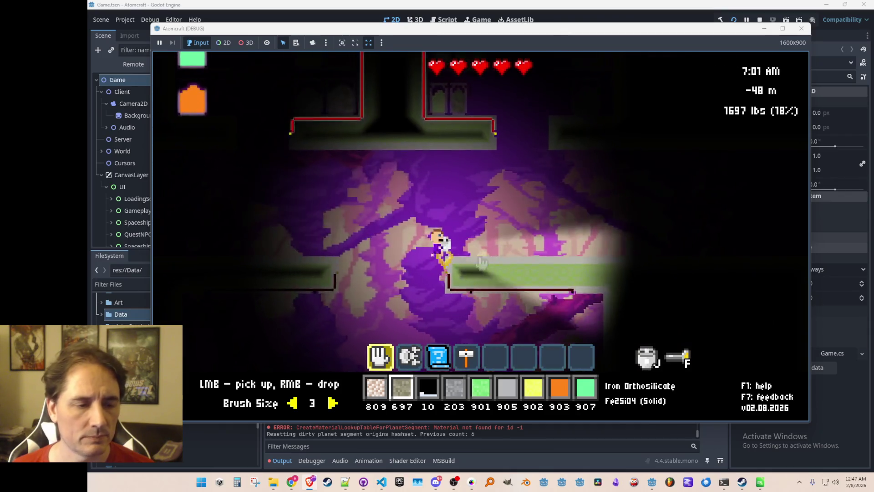
mouse_move(476, 263)
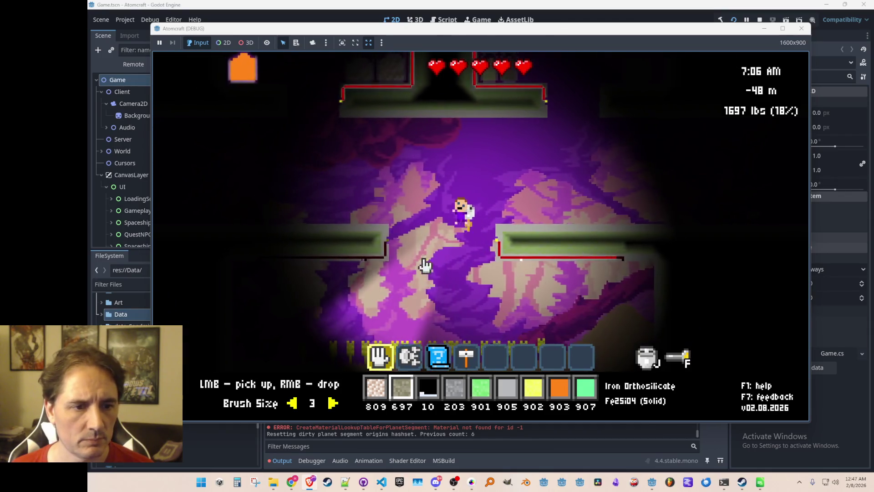
key("a")
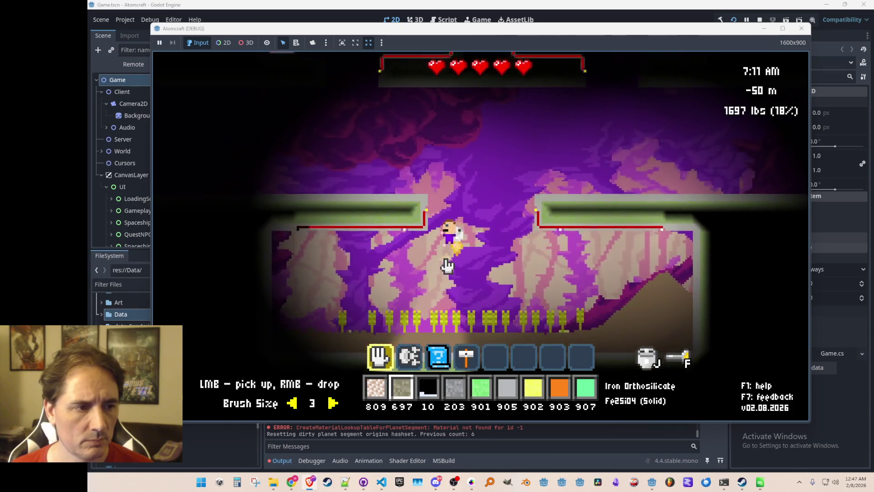
key("w")
key("d")
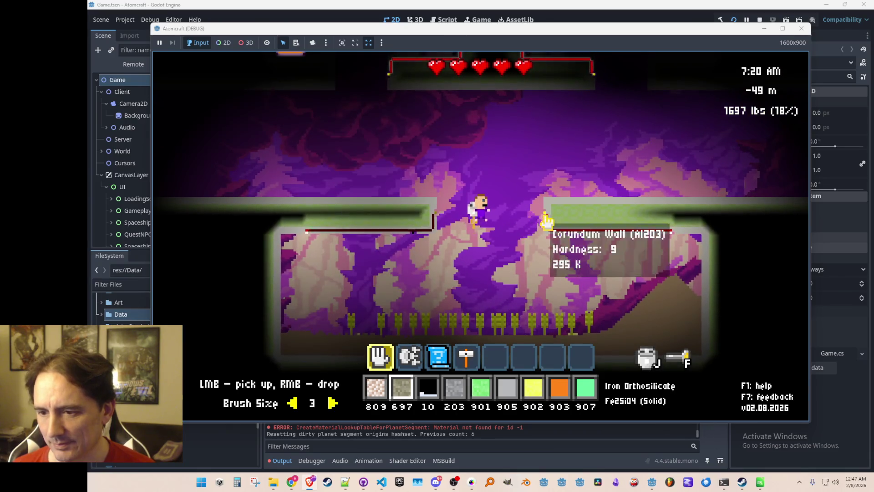
key("a")
key("w")
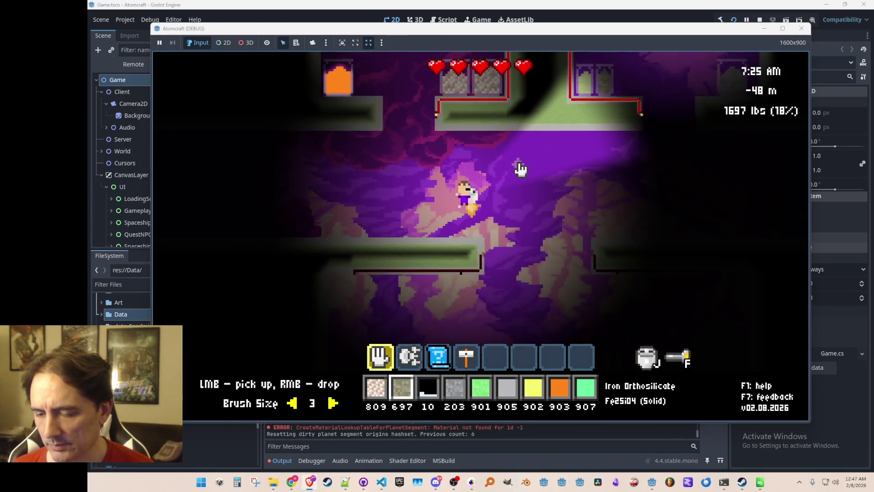
key("d")
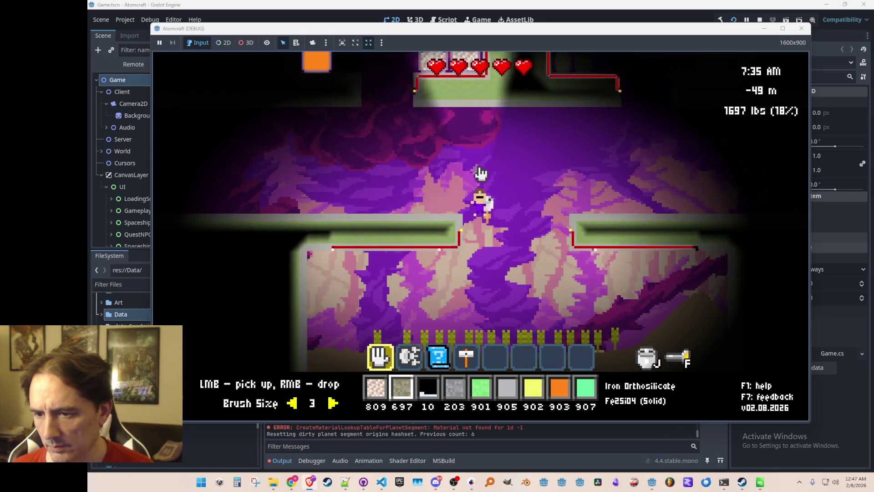
key("w")
key("a")
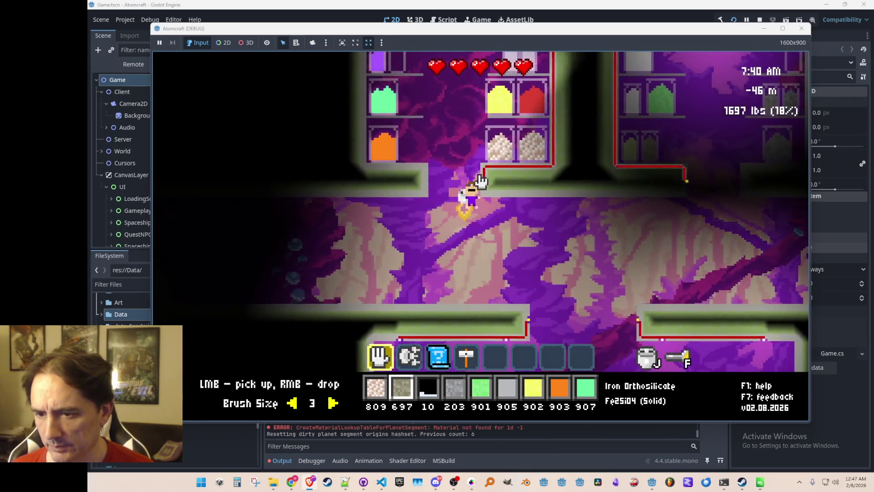
key("d")
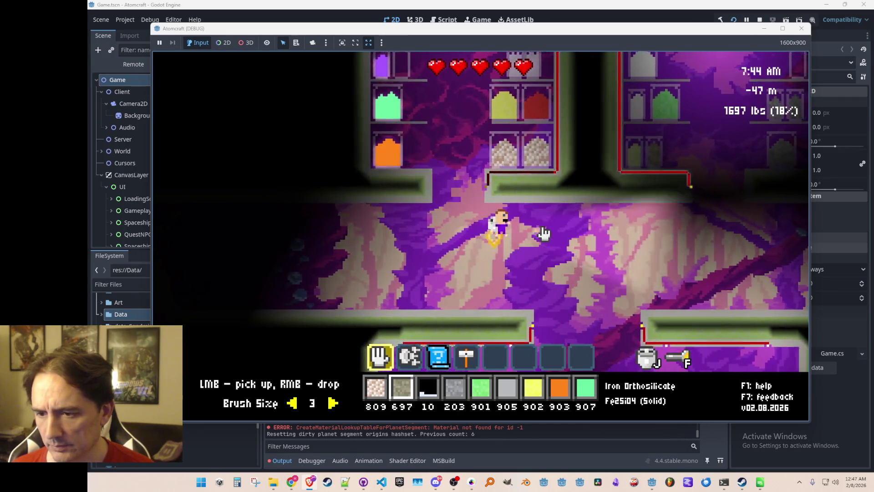
key("a")
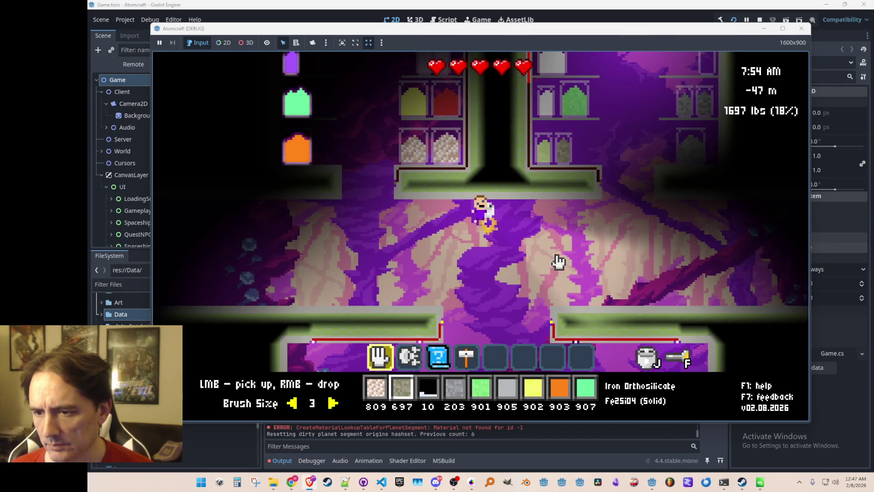
key("s")
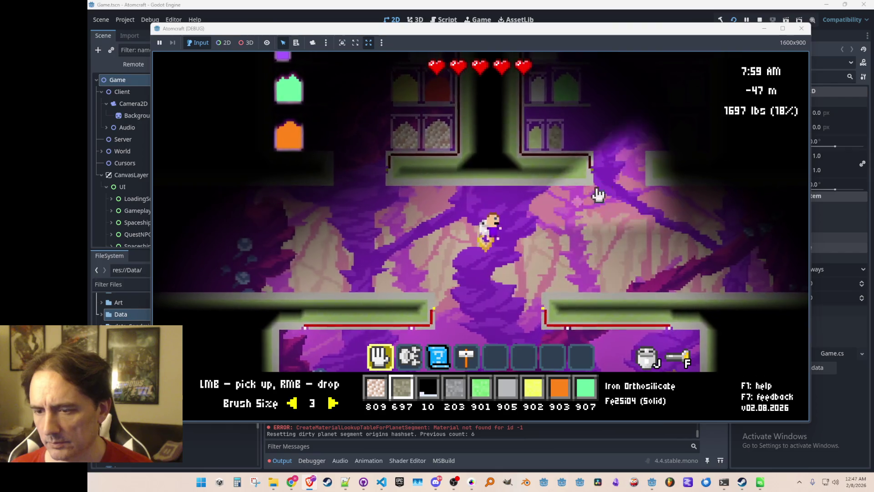
key("w")
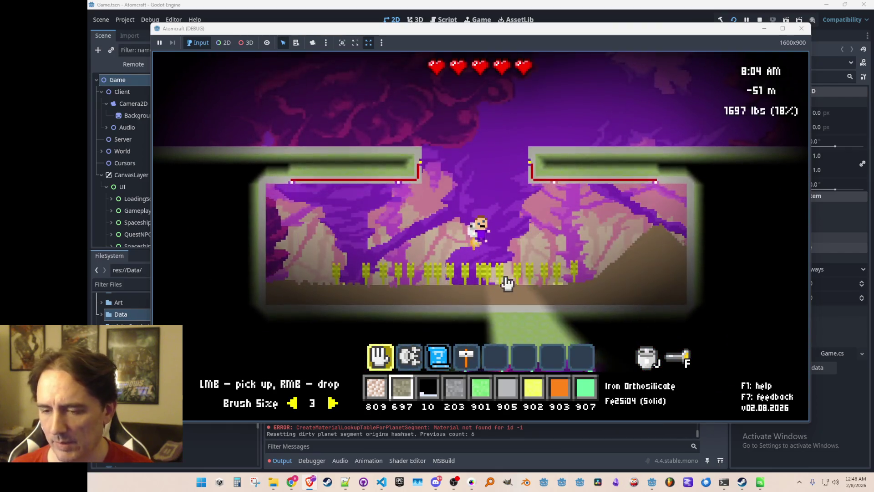
key("w")
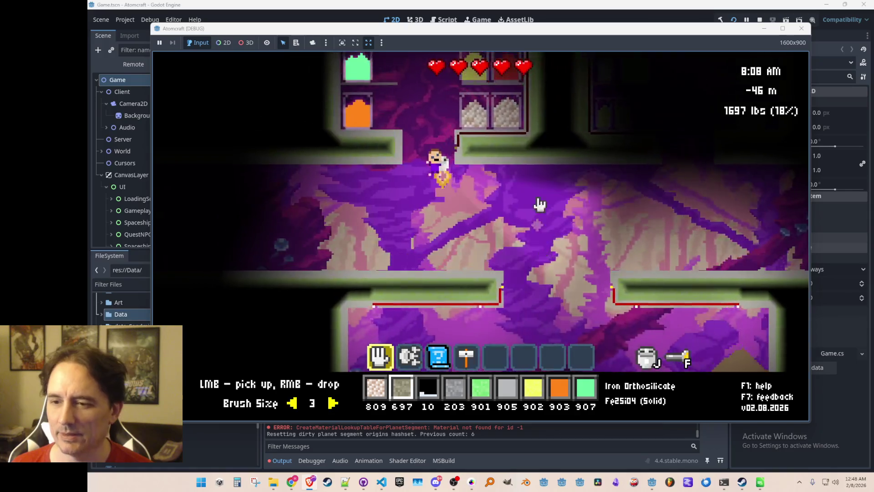
key("s")
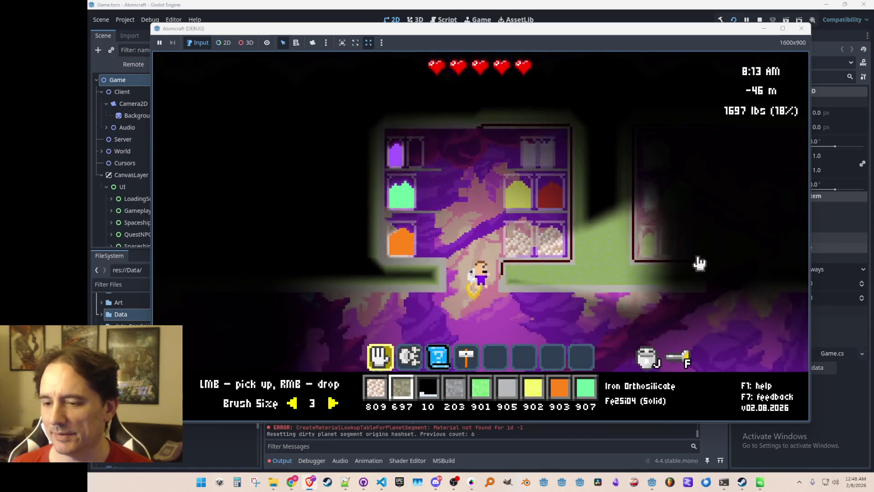
key("s")
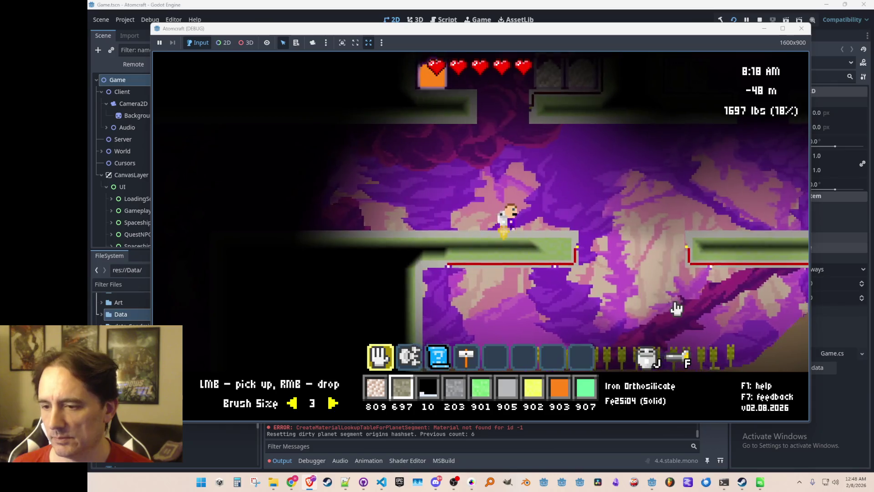
key("a")
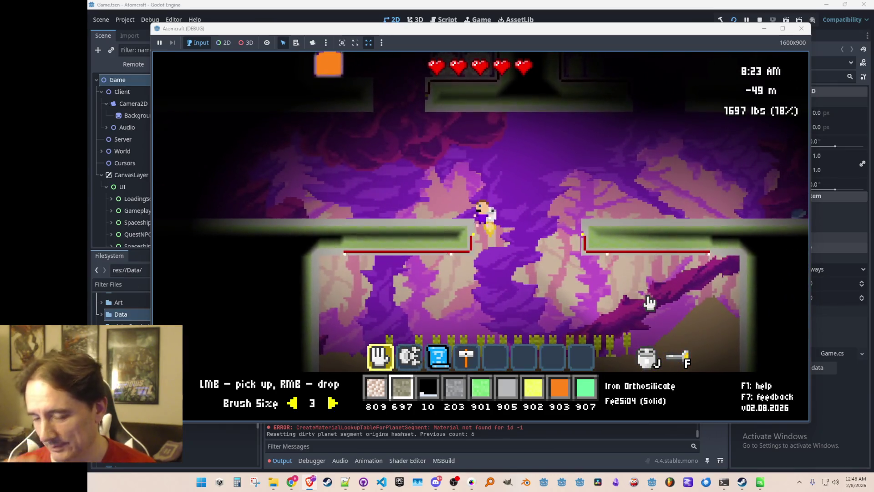
key("a")
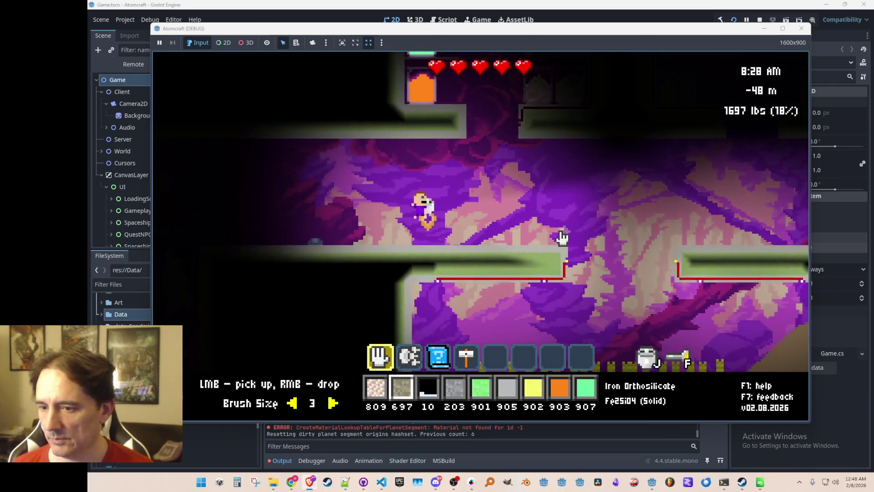
key("a")
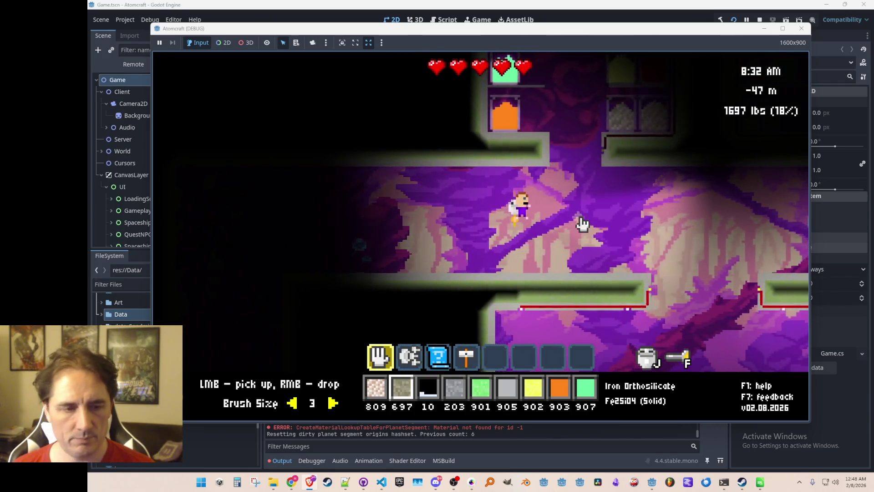
key("a")
key("F2")
key("F2")
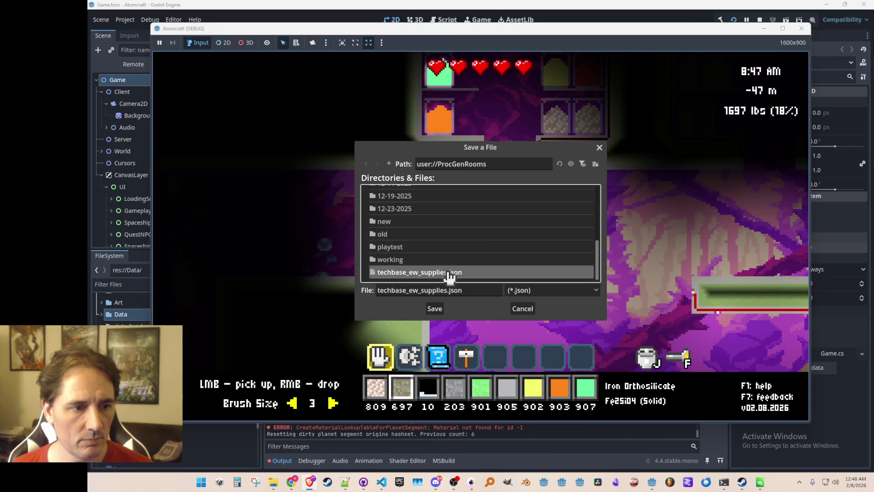
Step: Overwrite techbase_ew_supplies.json with the room and return to level-editing mode
left_click(434, 308)
left_click(437, 248)
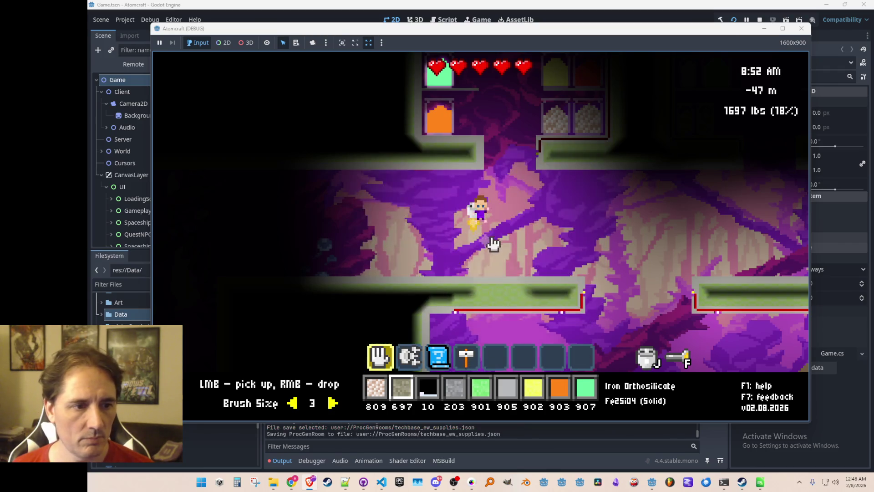
key("Tab")
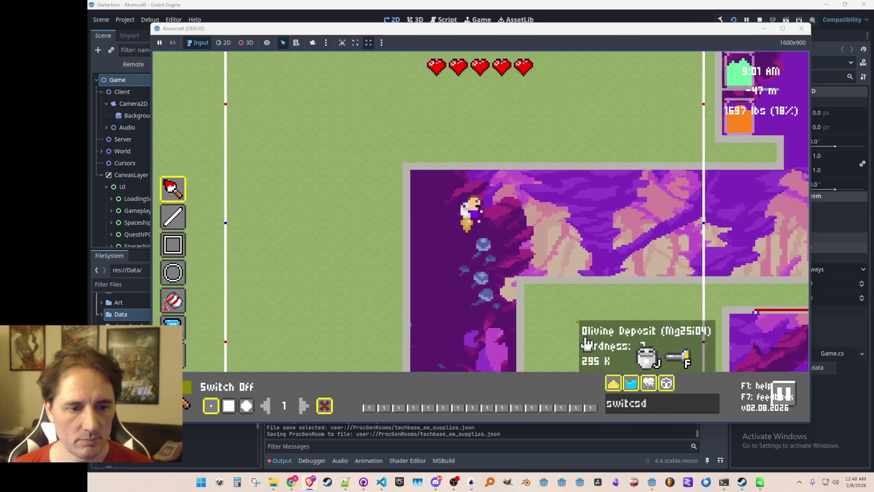
Step: Search the palette for 'cory' and pick Corundum Wall as the building material
mouse_move(590, 390)
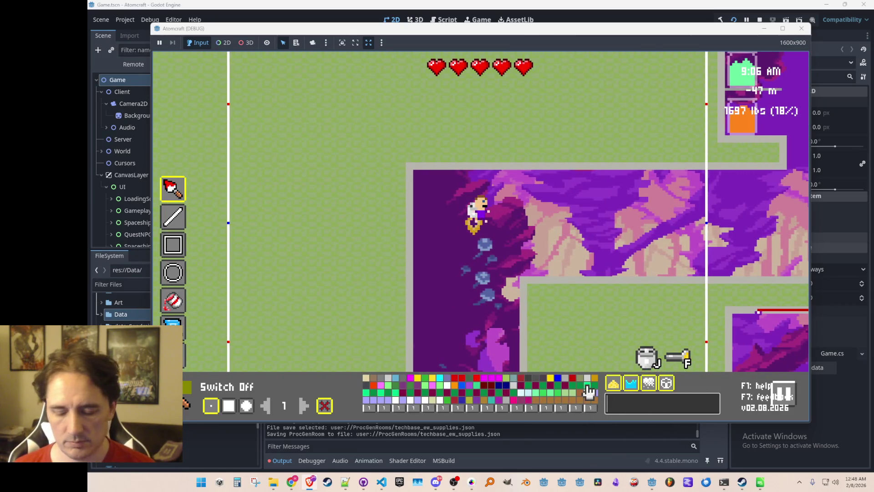
type("cory")
left_click(381, 378)
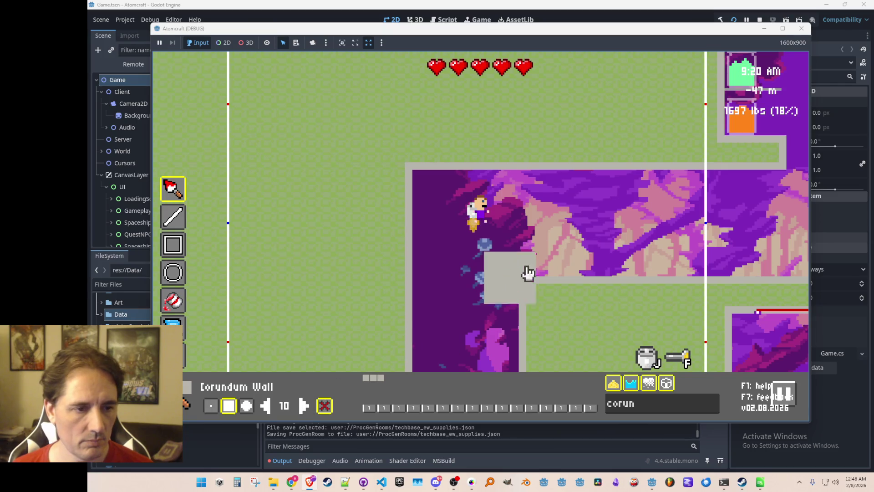
Step: Fly around to inspect the room and the olivine deposit, then head back toward the chamber
key("w")
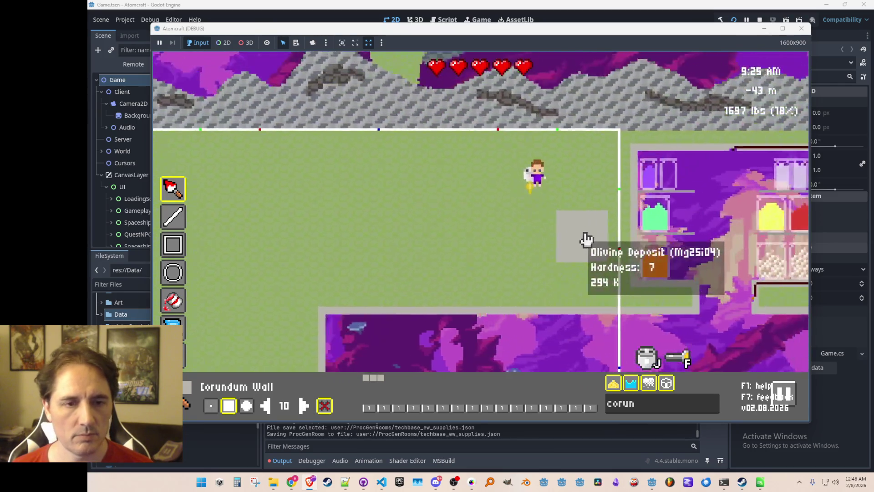
key("a")
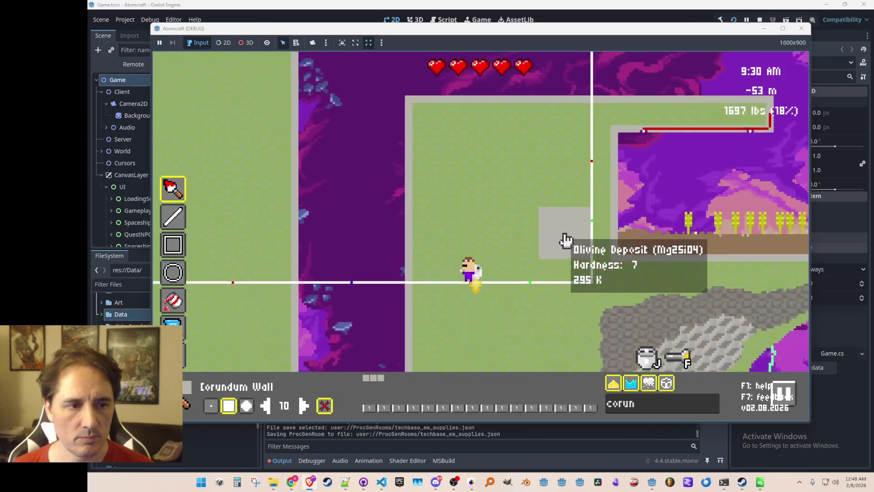
key("w")
key("d")
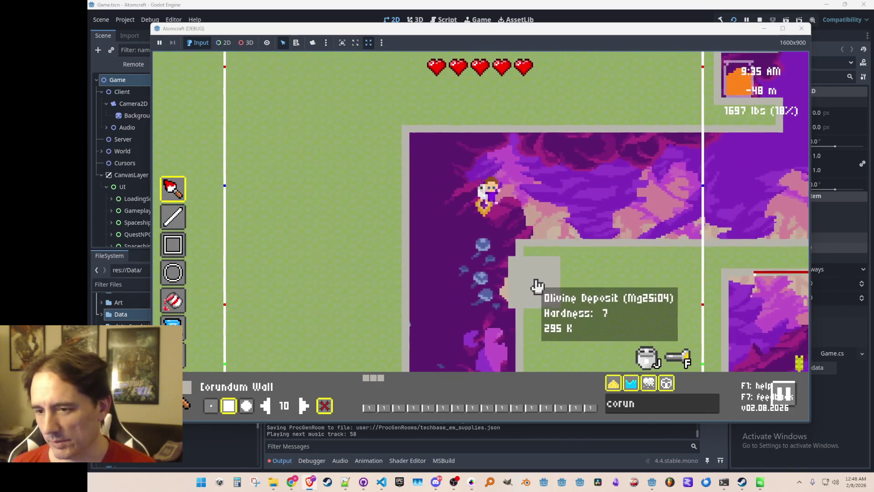
key("a")
key("s")
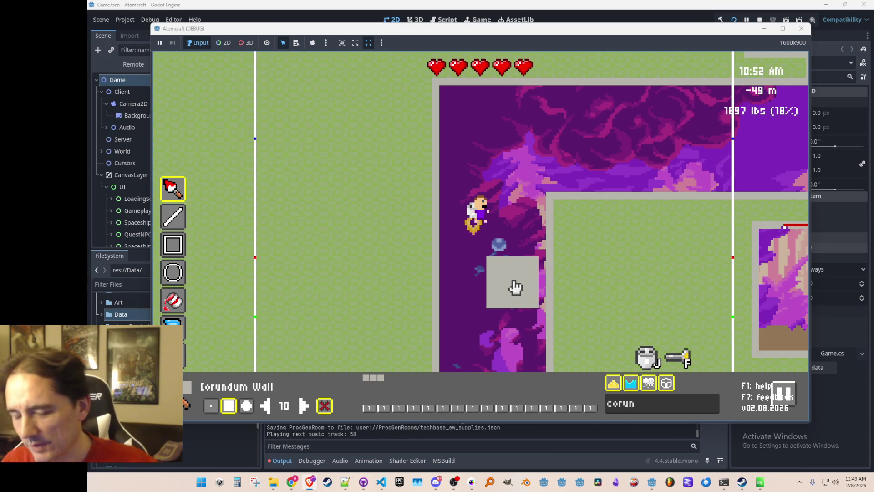
Step: Fly down through the purple cave, then up into the open green area near the build spot
key("s")
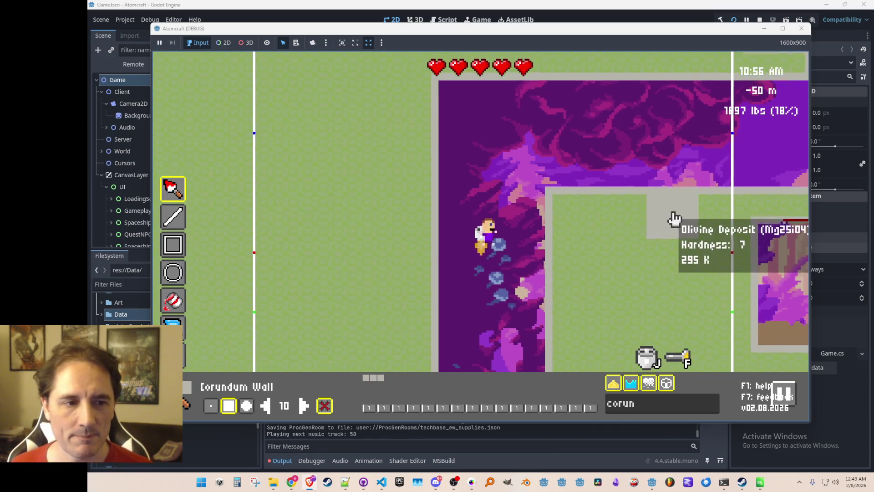
key("w")
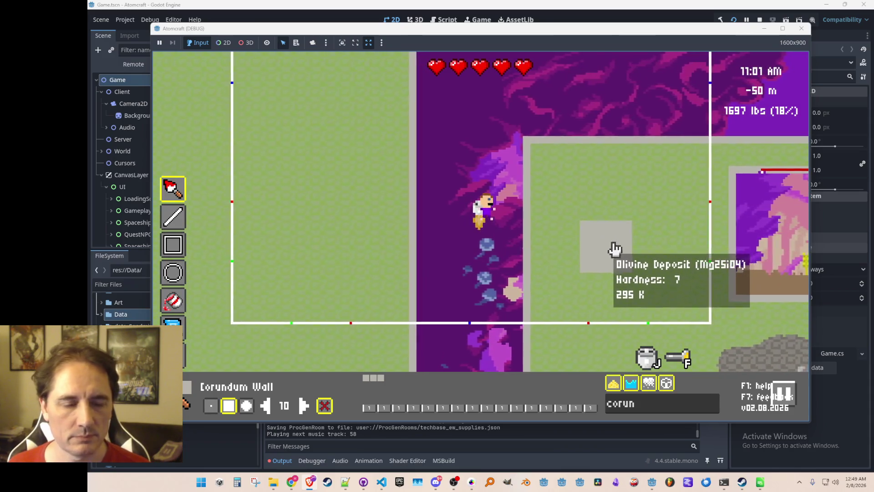
key("w")
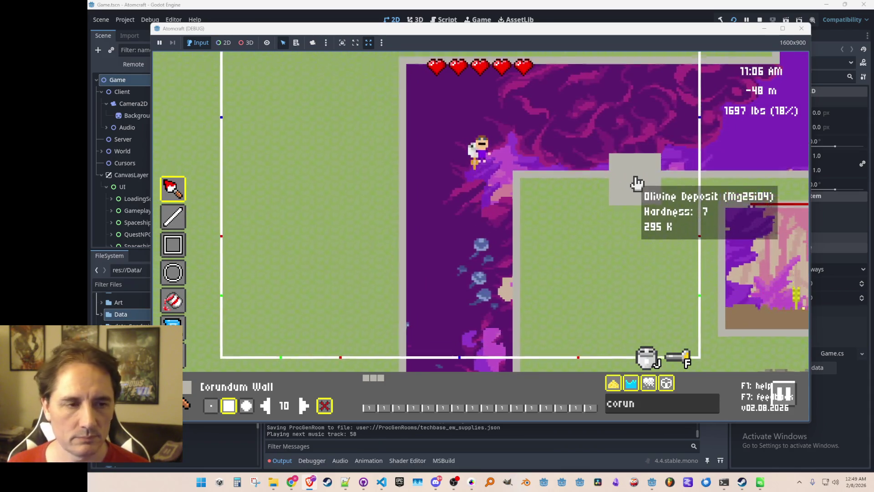
key("w")
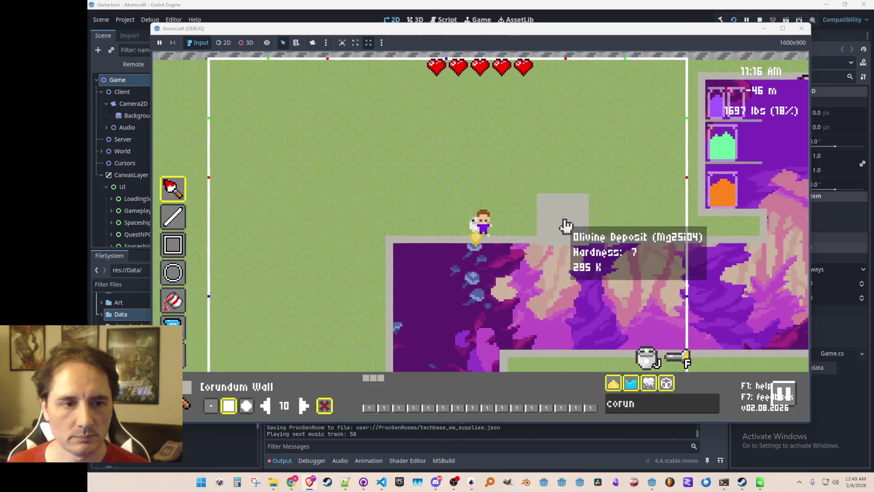
key("w")
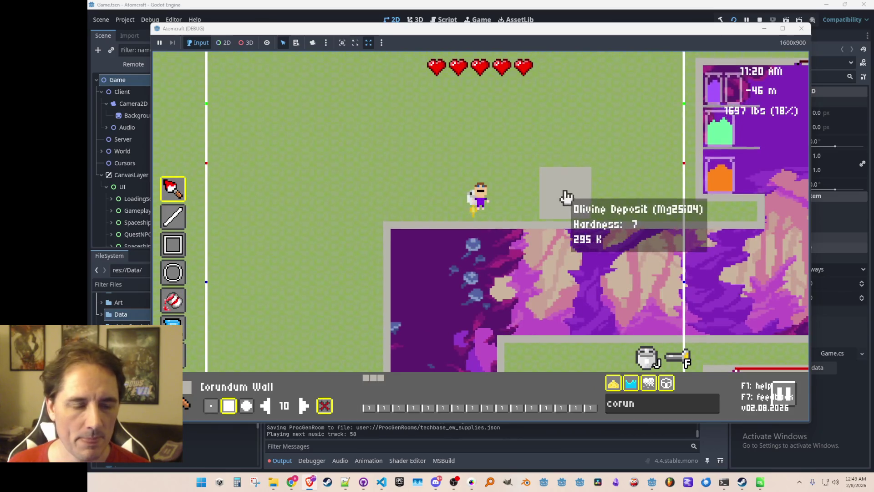
key("w")
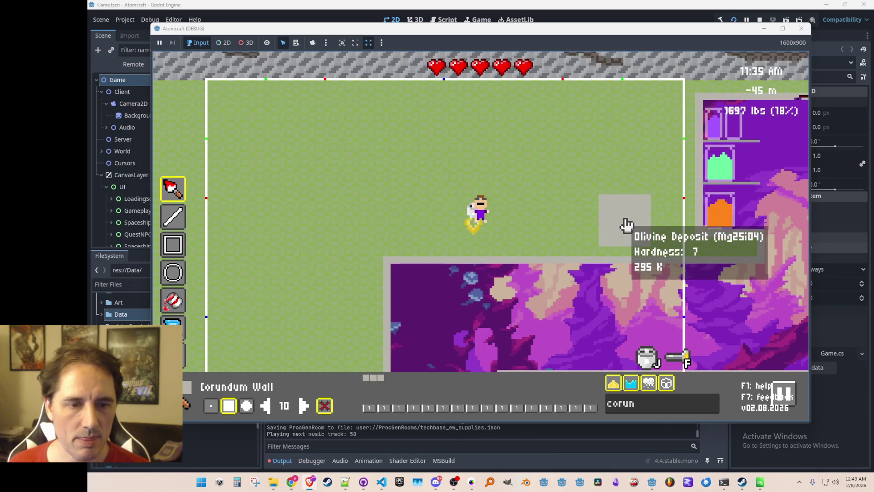
key("d")
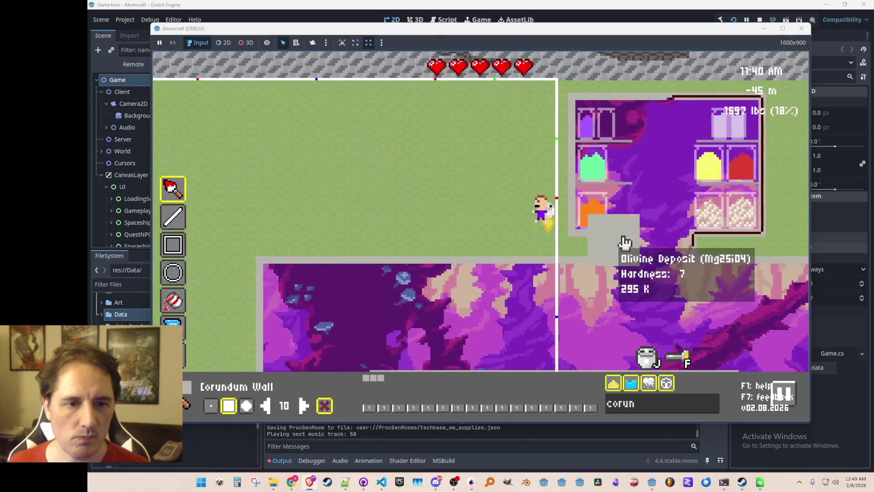
key("a")
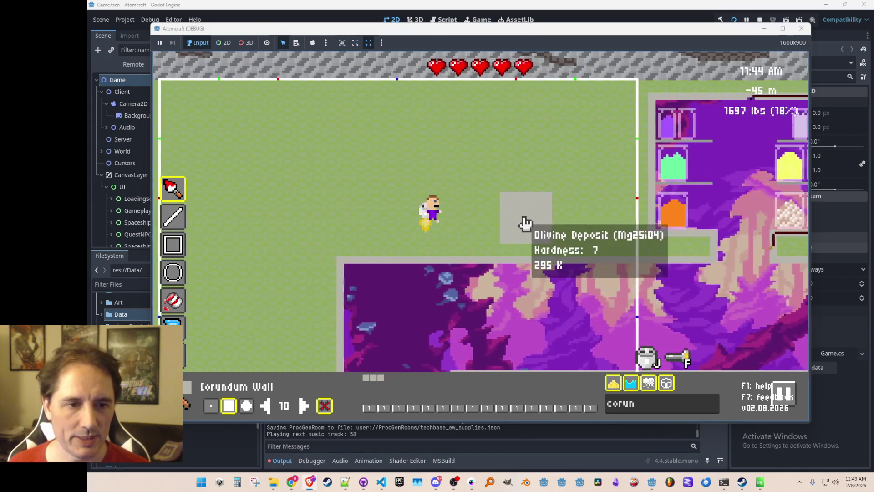
key("d")
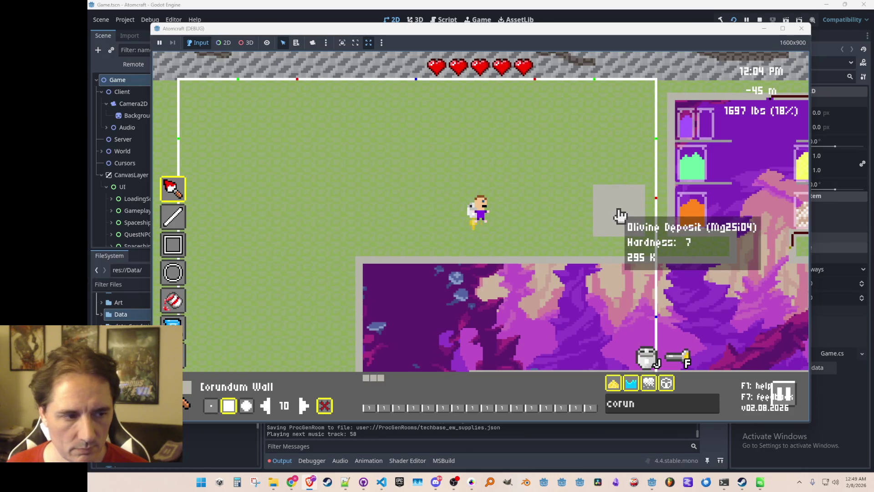
Step: Draw Corundum Wall lines with the line tool: a horizontal run leftward and an upward column
left_click(173, 217)
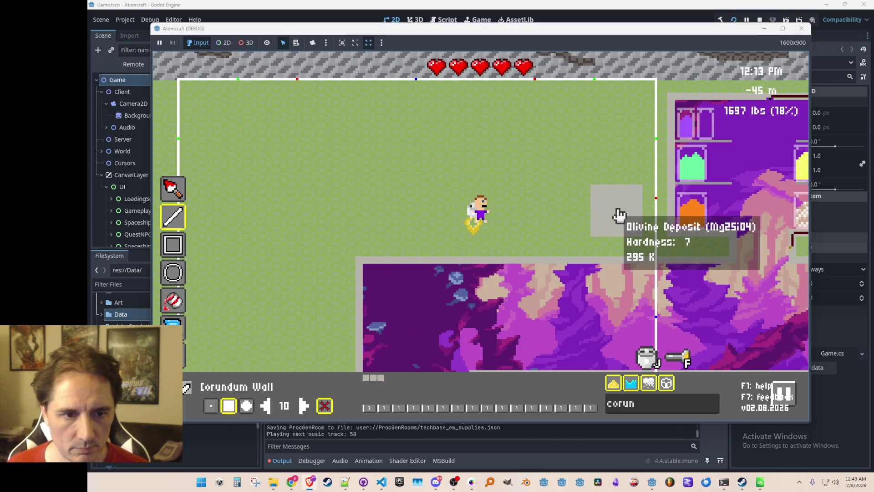
mouse_move(583, 211)
left_mouse_down()
mouse_move(453, 207)
mouse_move(519, 216)
left_mouse_up()
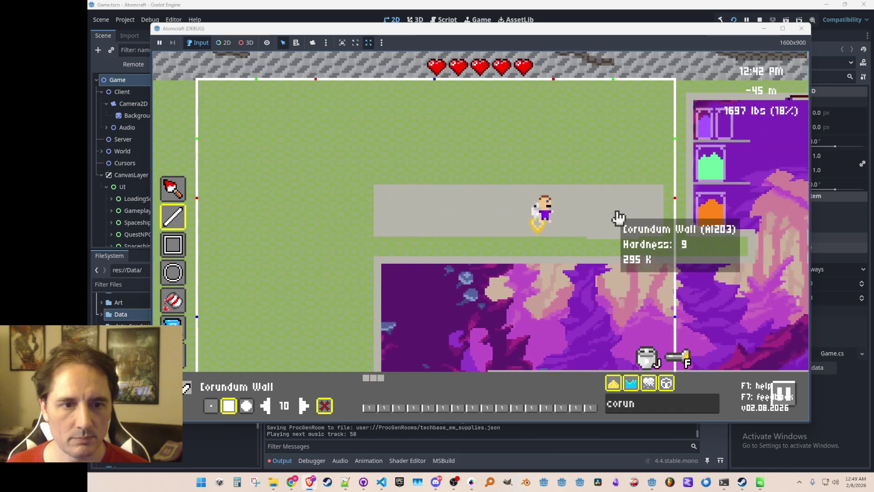
left_click(533, 177)
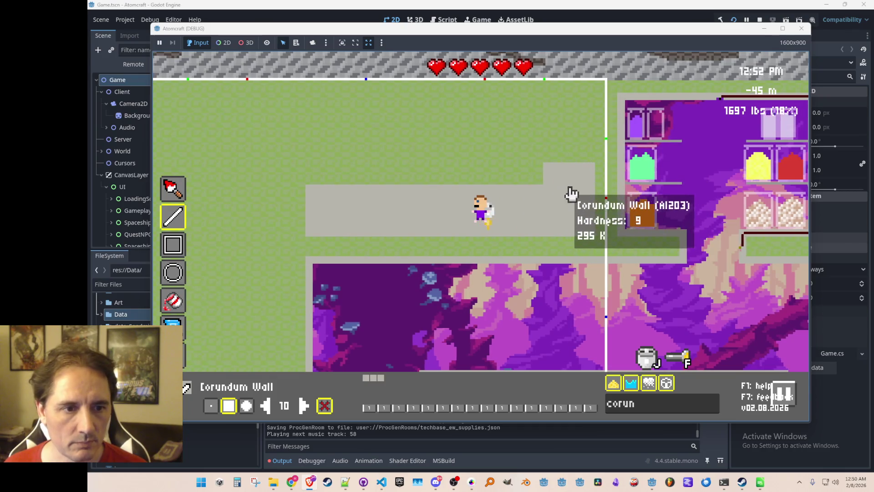
mouse_move(572, 190)
left_mouse_down()
mouse_move(571, 124)
mouse_move(335, 126)
mouse_move(332, 180)
mouse_move(332, 171)
mouse_move(516, 180)
mouse_move(535, 172)
left_mouse_up()
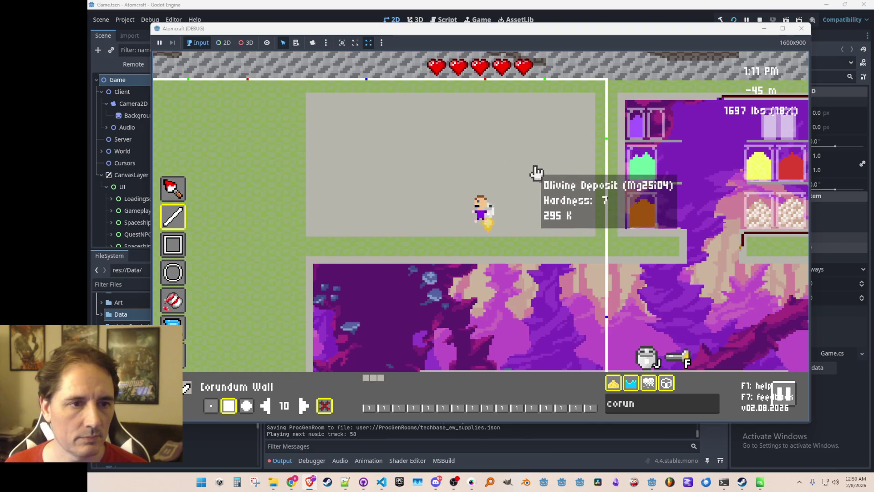
Step: Erase the chamber interior back to the purple backdrop and patch the gap in the top wall
mouse_move(563, 132)
left_mouse_down()
mouse_move(552, 140)
mouse_move(441, 141)
mouse_move(396, 166)
left_mouse_up()
mouse_move(496, 176)
left_mouse_down()
mouse_move(535, 190)
mouse_move(408, 191)
mouse_move(546, 191)
left_mouse_up()
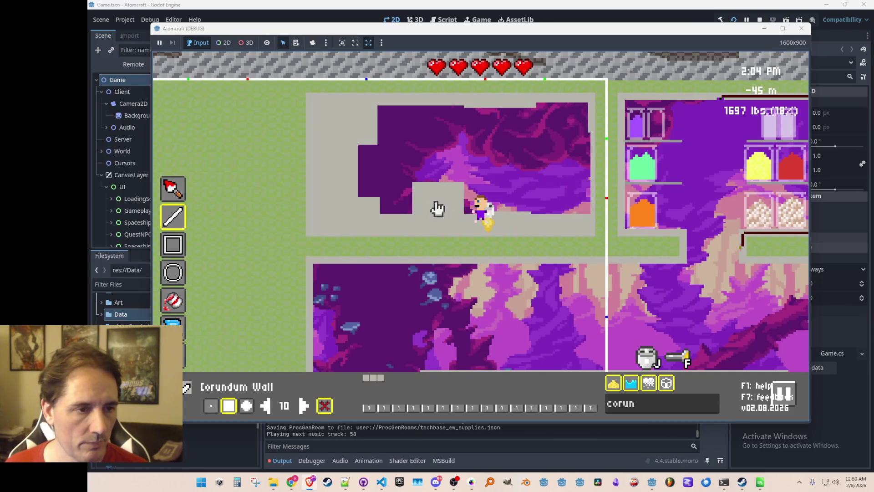
mouse_move(328, 141)
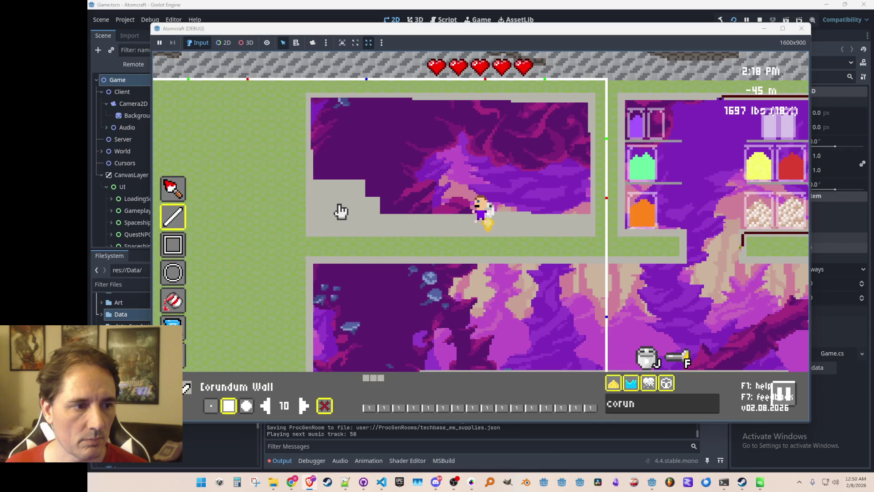
left_click_drag(478, 201, 485, 204)
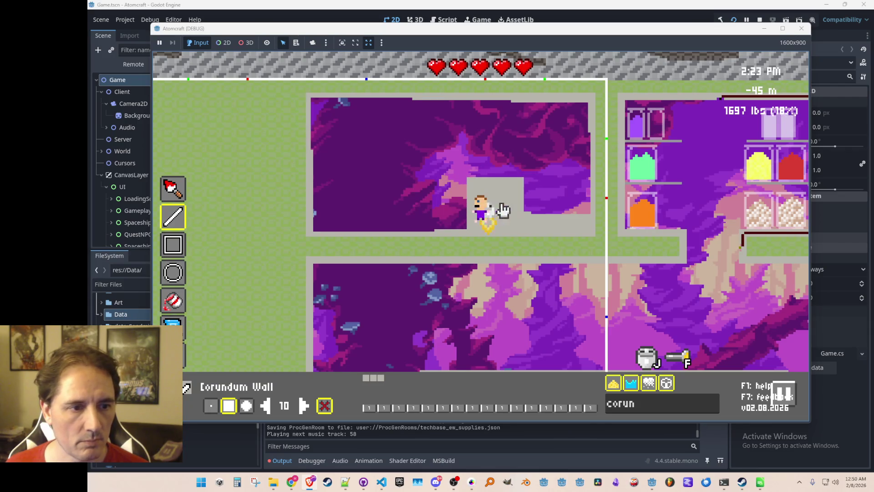
left_click_drag(566, 209, 550, 209)
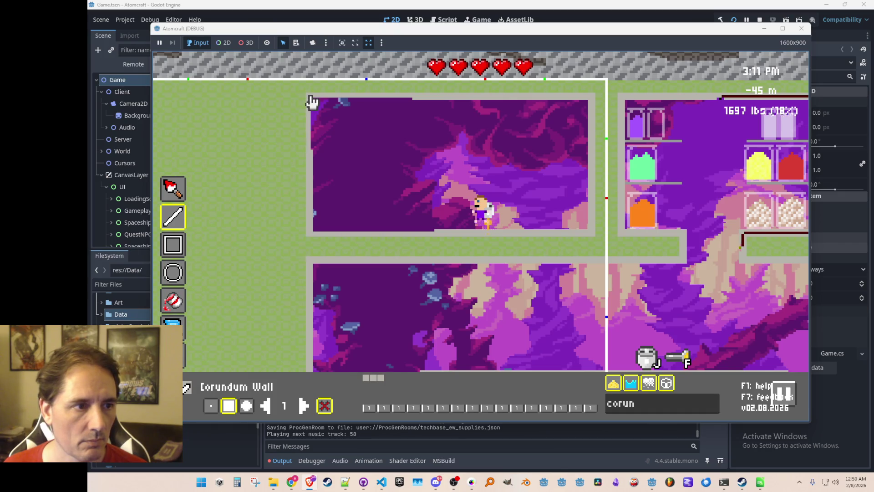
left_click(502, 102)
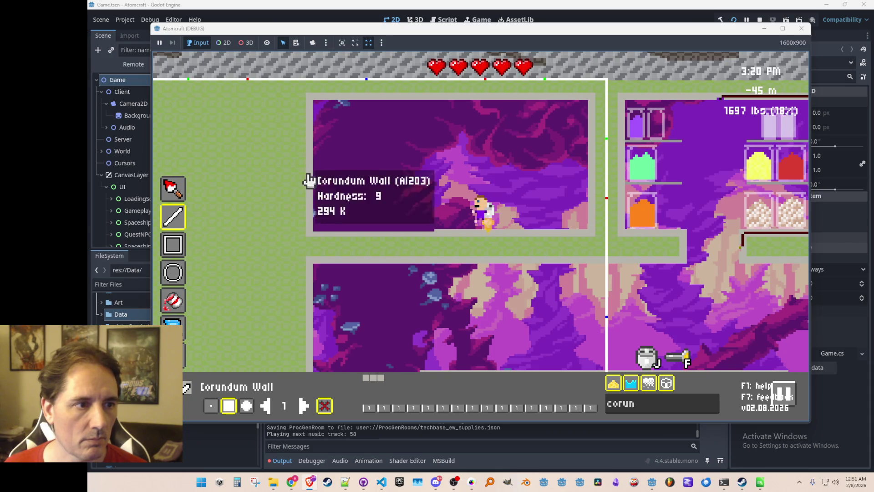
Step: Fill the missing wall along the chamber's bottom-left edge, then fly between the upper and lower rooms
left_click_drag(324, 233, 435, 235)
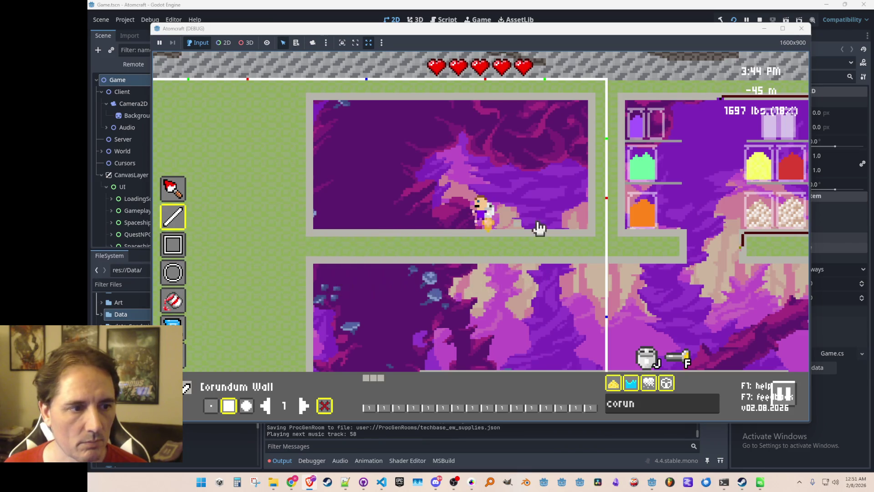
key("w")
key("d")
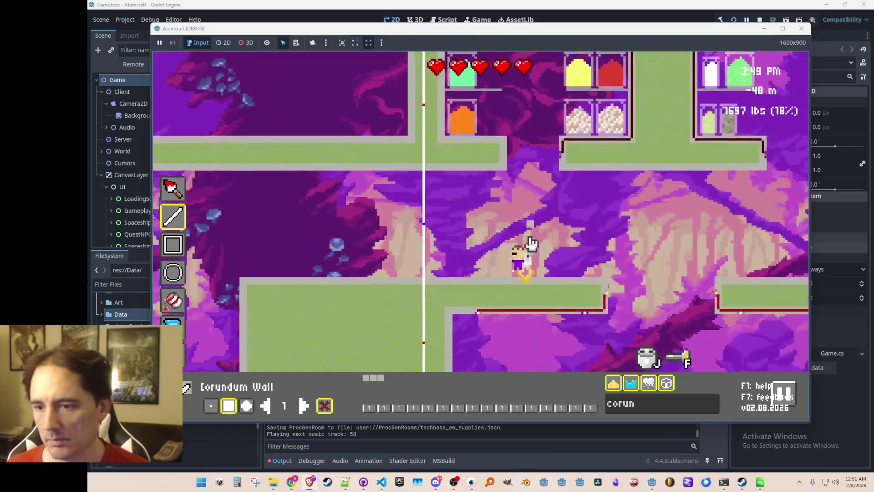
key("a")
key("s")
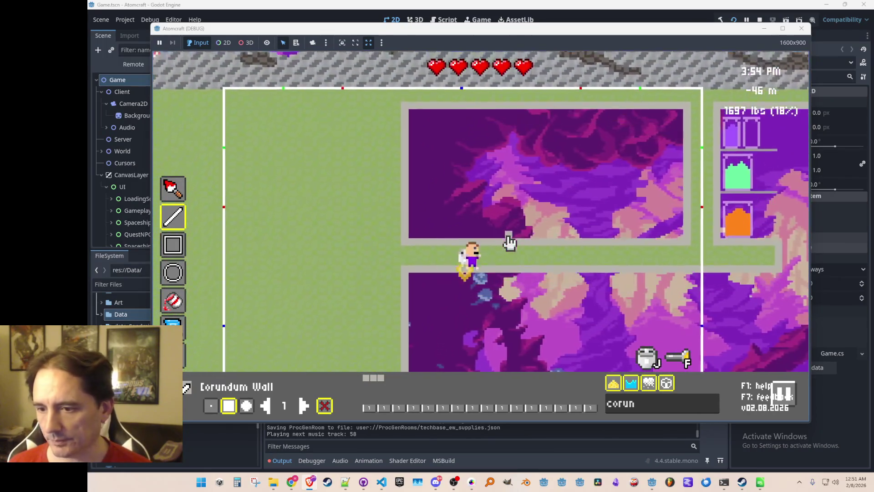
key("w")
key("d")
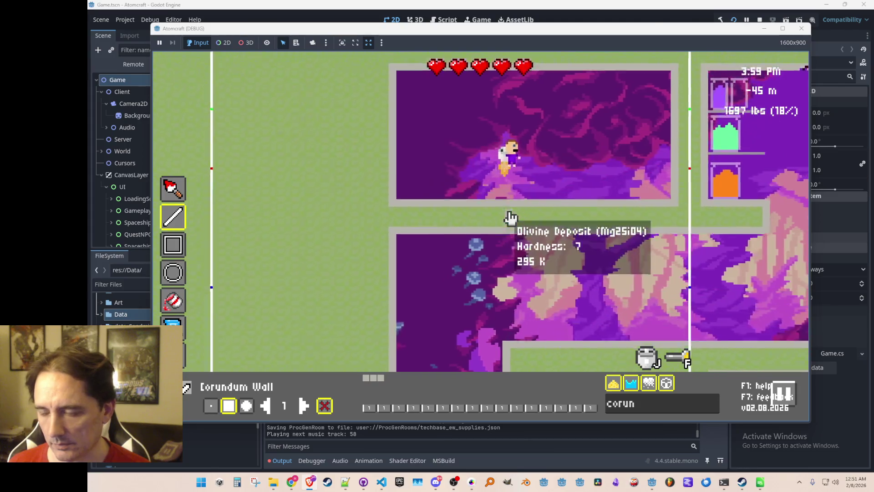
key("s")
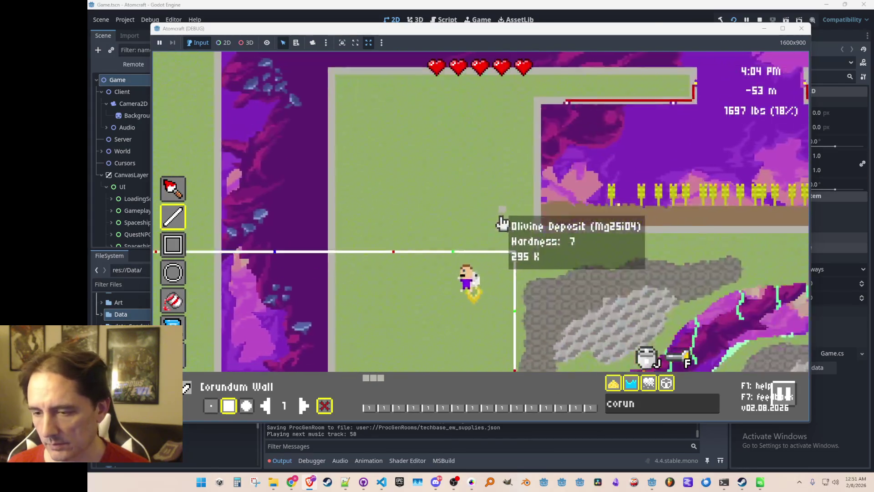
Step: Fly toward the left wall, drop into the lower purple room, and rise into the corridor
key("w")
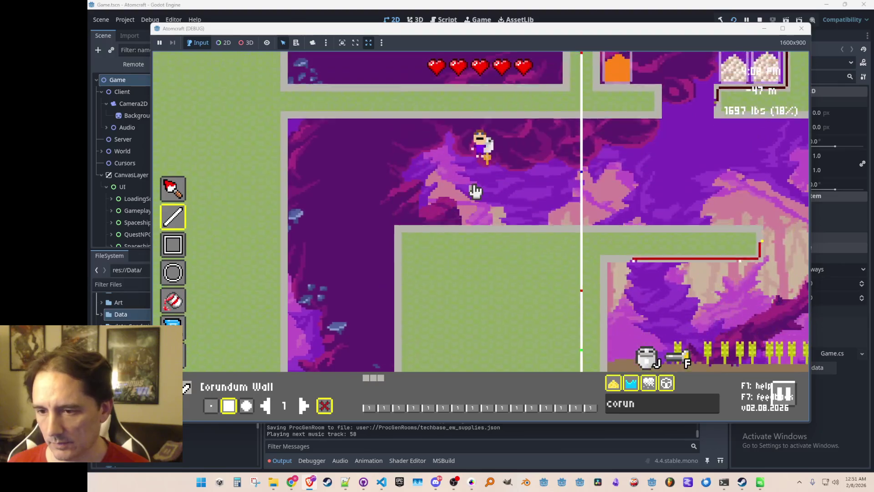
key("a")
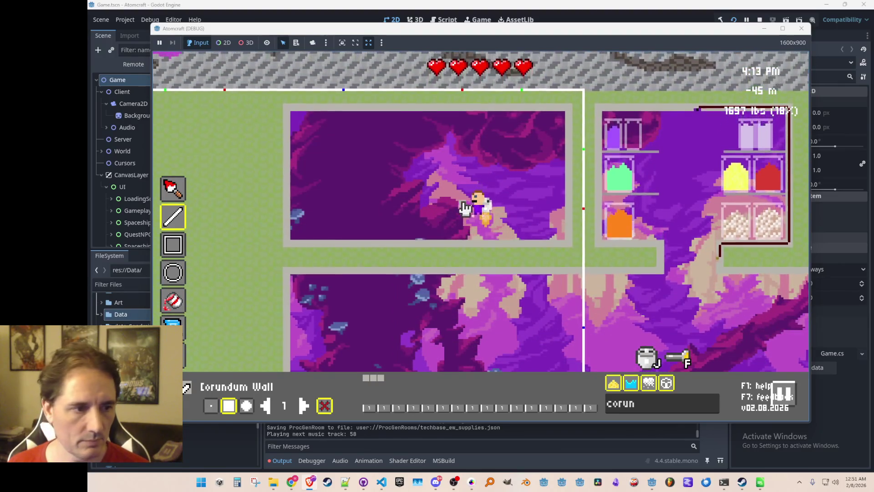
key("d")
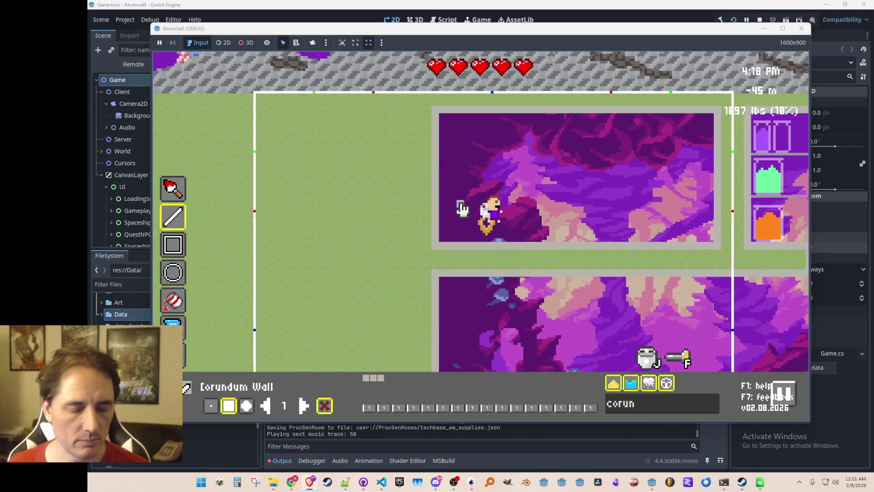
key("s")
key("w")
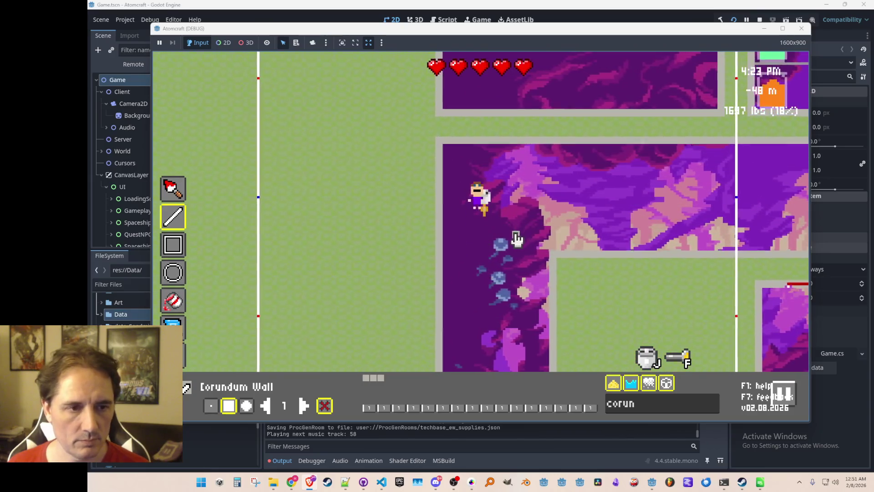
Step: Climb into the upper purple chamber and search the material list for 'steel'
key("w")
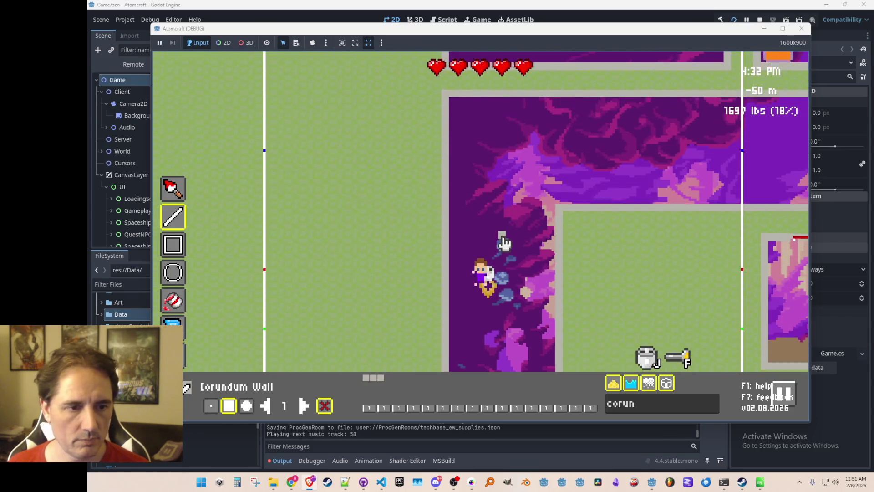
key("w")
key("d")
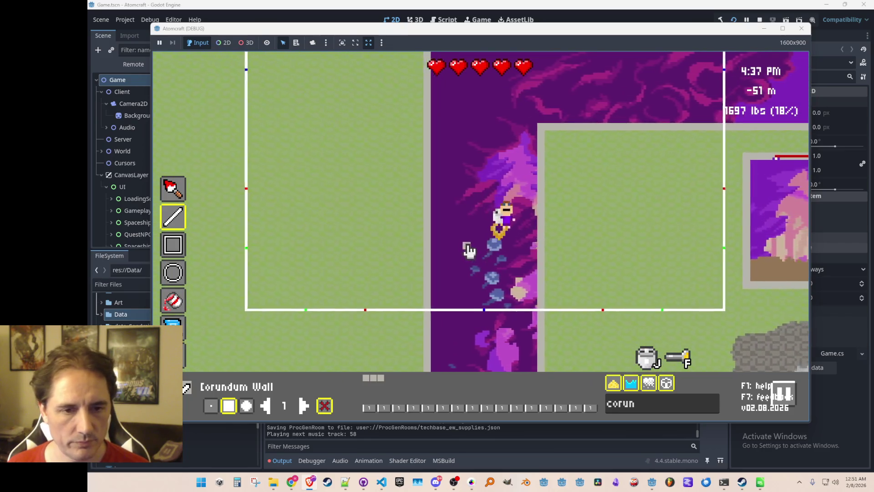
key("w")
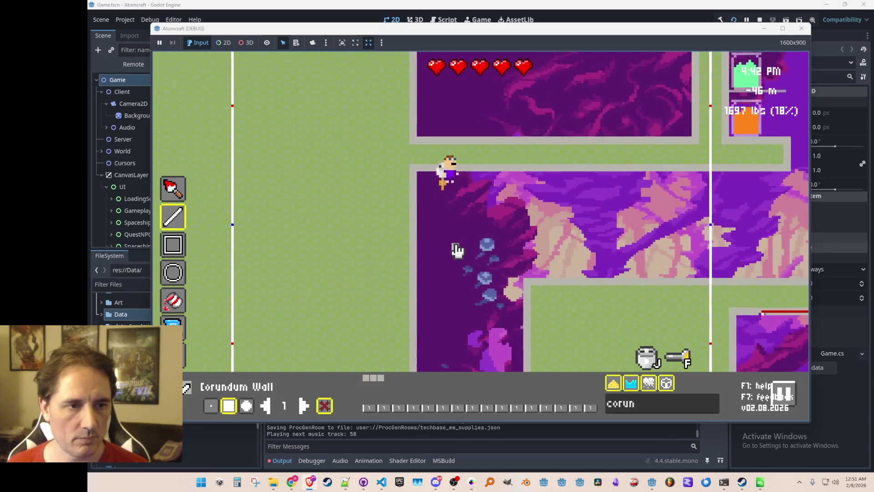
key("d")
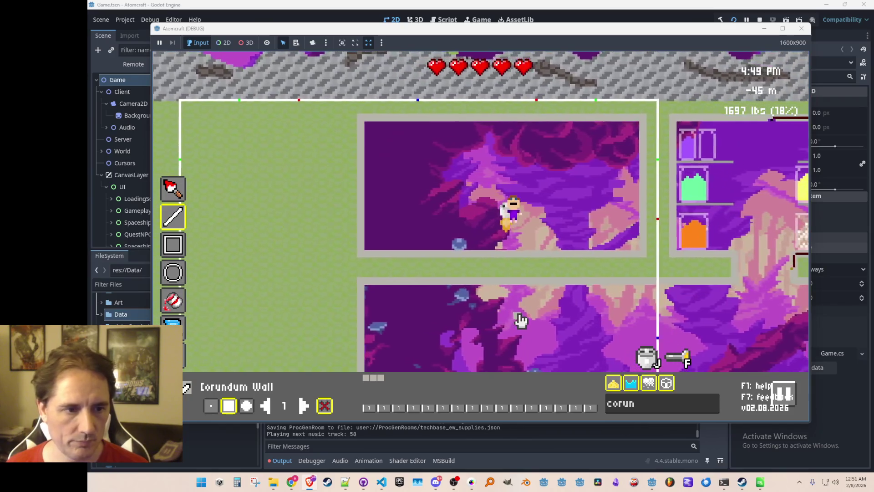
key("a")
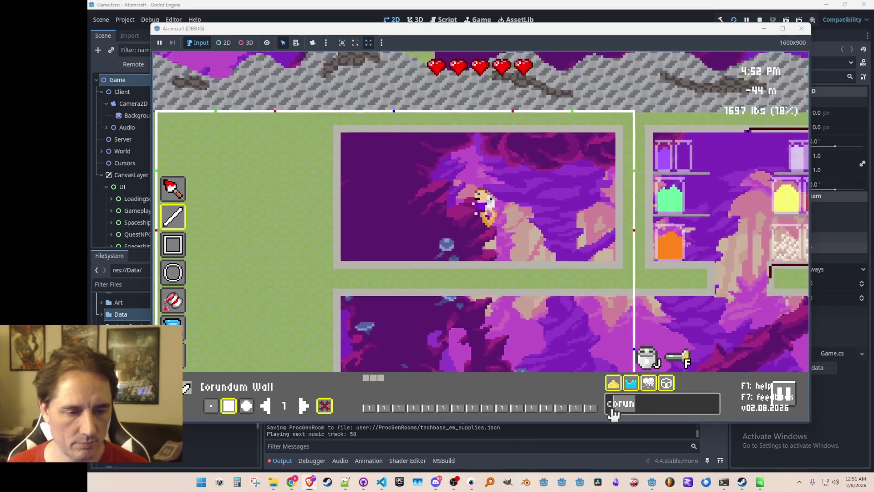
key("BackSpace")
key("BackSpace")
key("BackSpace")
type("steel")
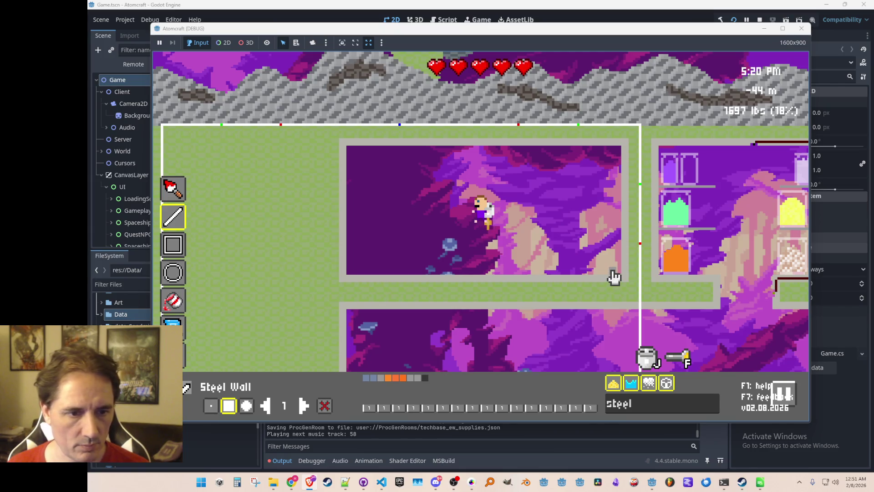
Step: With a 1-pixel Steel Wall brush, draw the box's left side and bottom edge in the lower-right corner
left_click(212, 406)
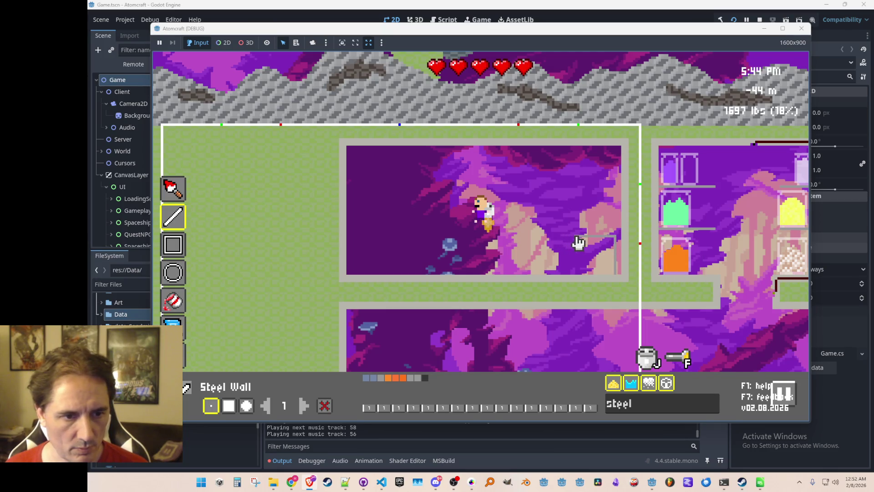
left_click_drag(577, 242, 579, 266)
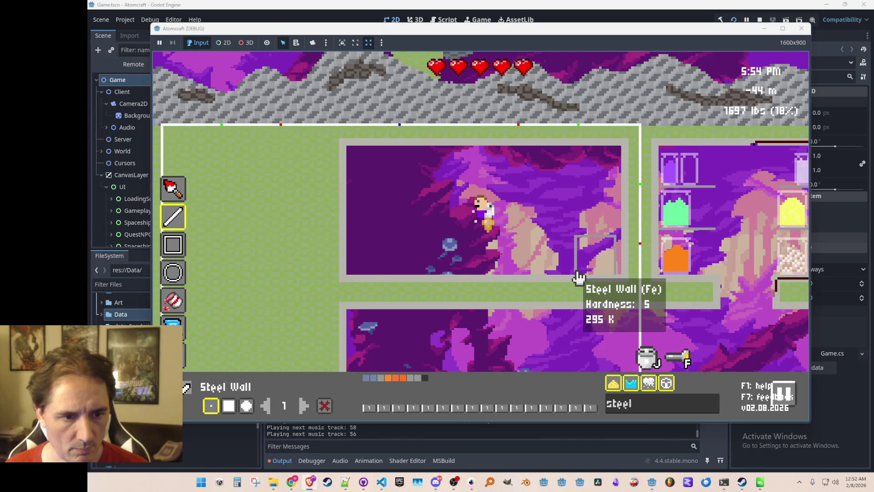
left_click_drag(577, 272, 613, 272)
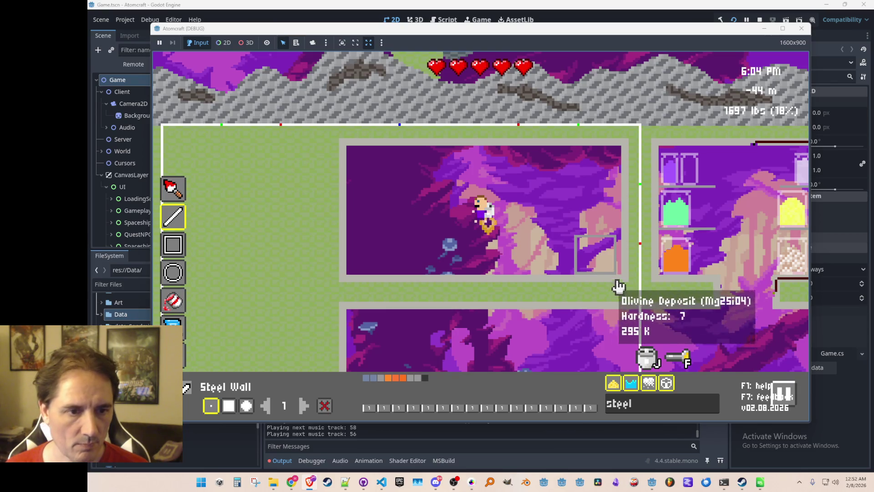
key("d")
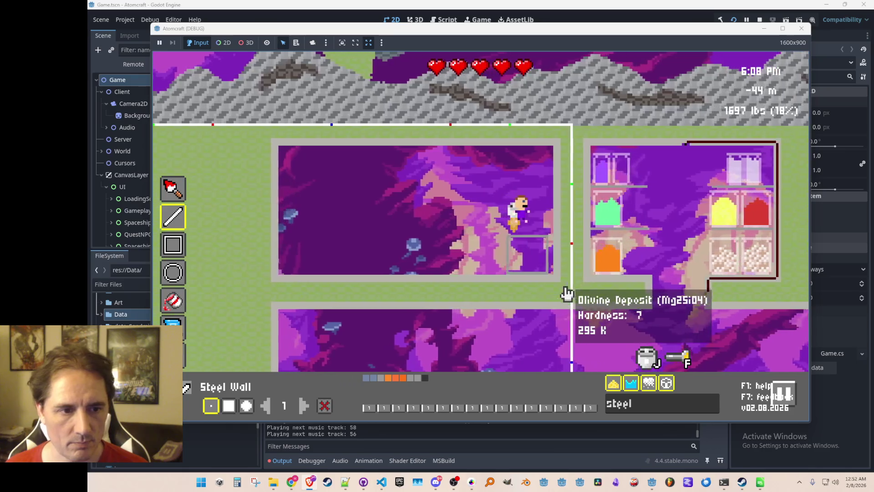
key("a")
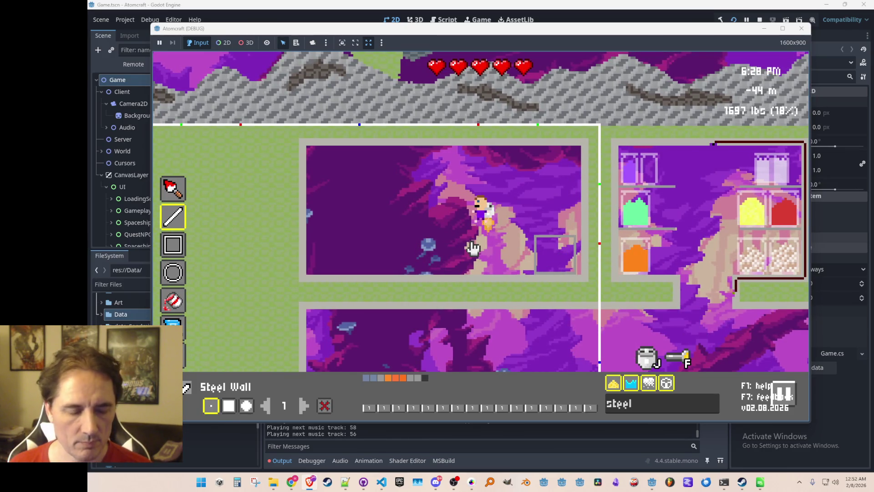
key("Escape")
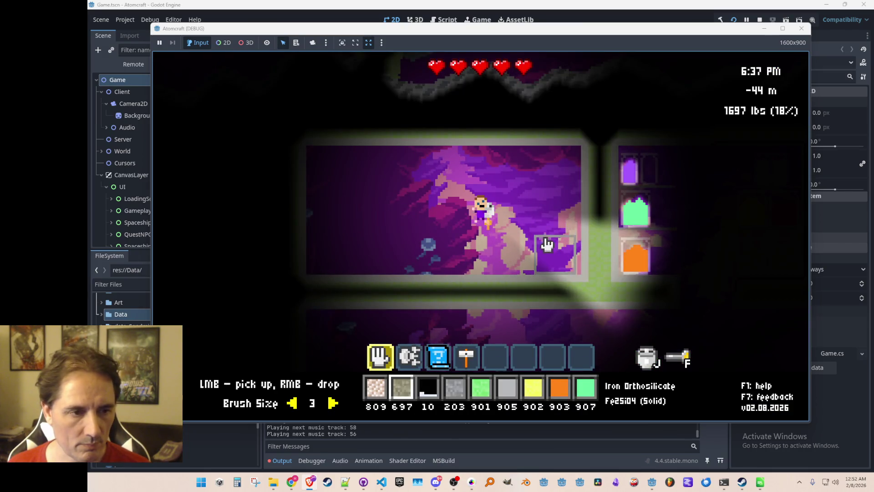
Step: Add Steel to the inventory with the 'give Steel' console command
key("2")
key("3")
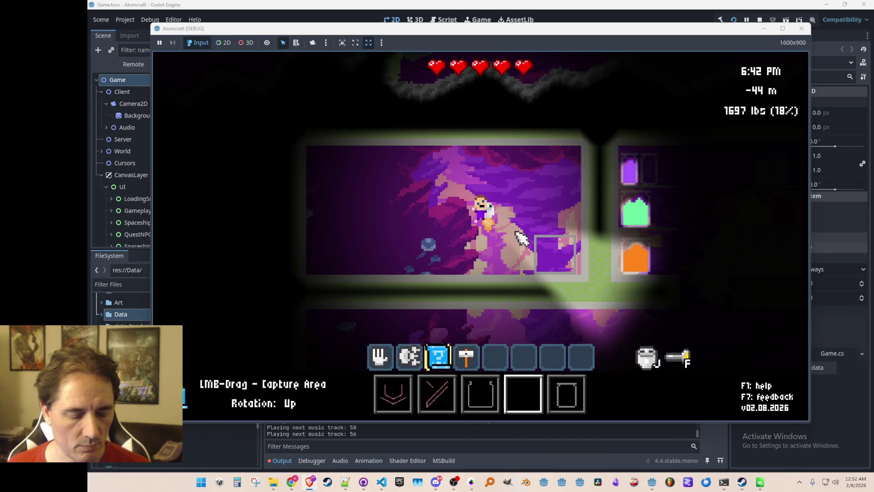
key("grave")
type("giveel")
key("Return")
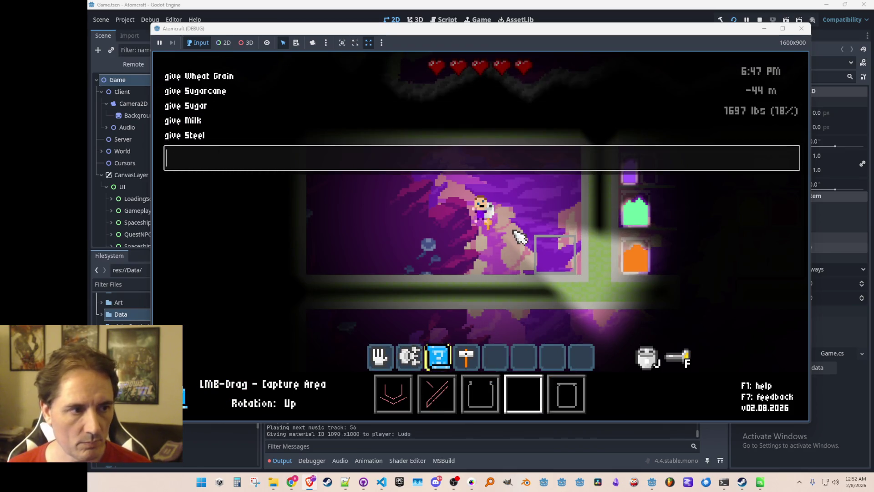
key("grave")
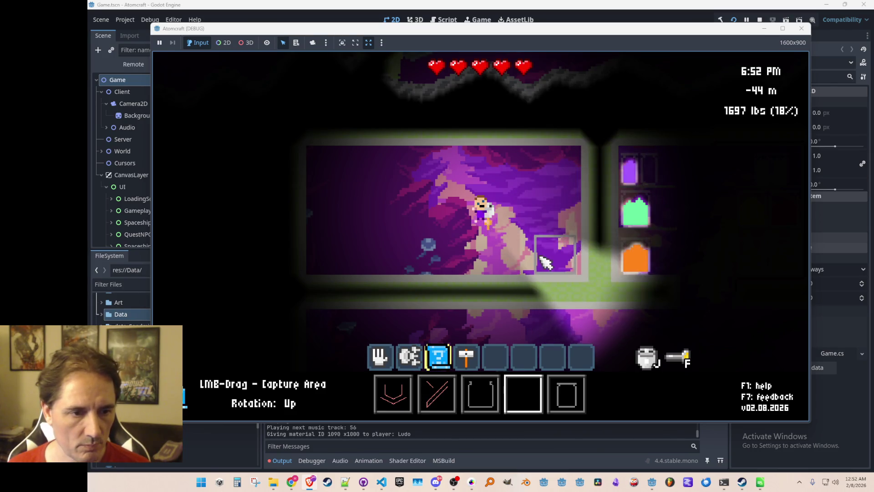
Step: Make Steel the hammer's building material from the inventory and pile extra steel onto the box
key("4")
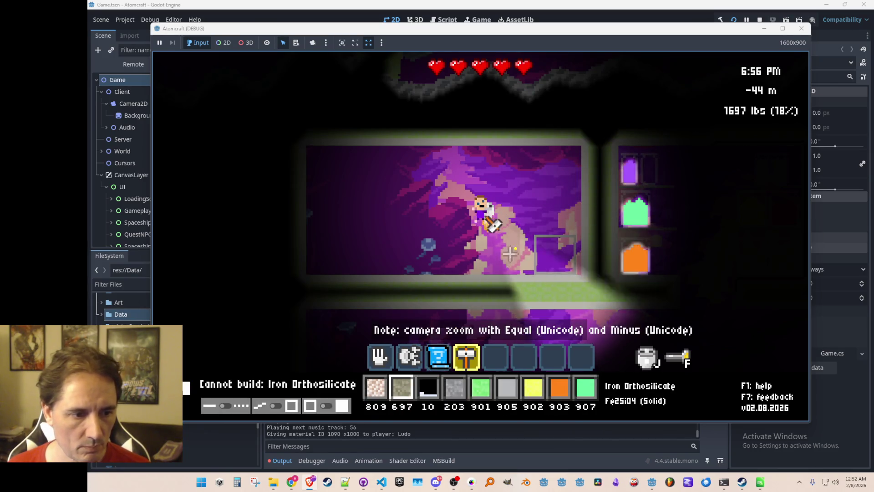
key("i")
scroll(390, 257, "down", 3)
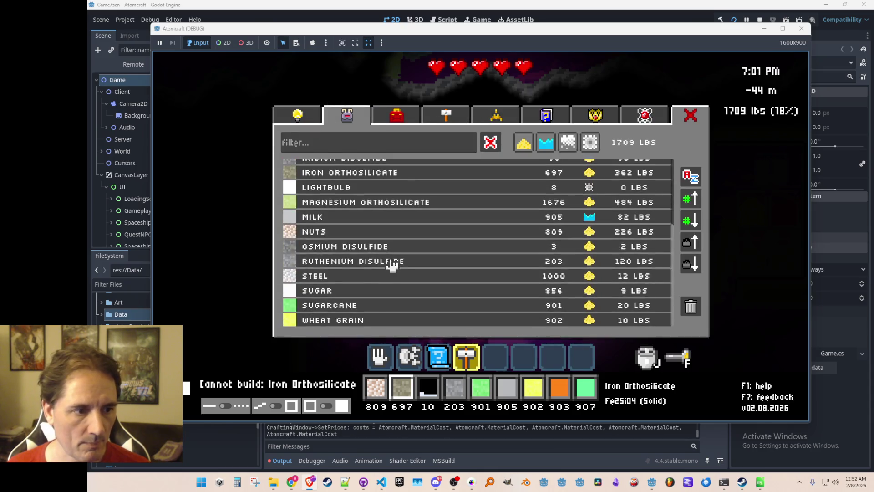
left_click(367, 275)
key("Escape")
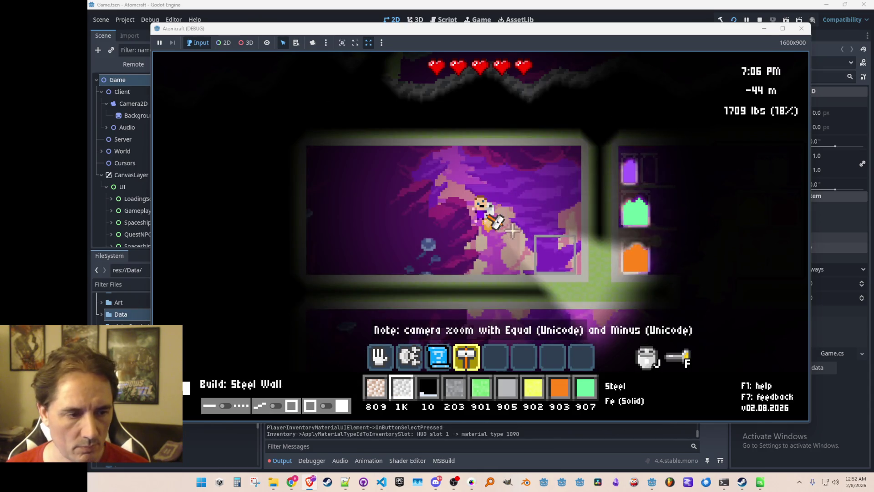
key("3")
key("4")
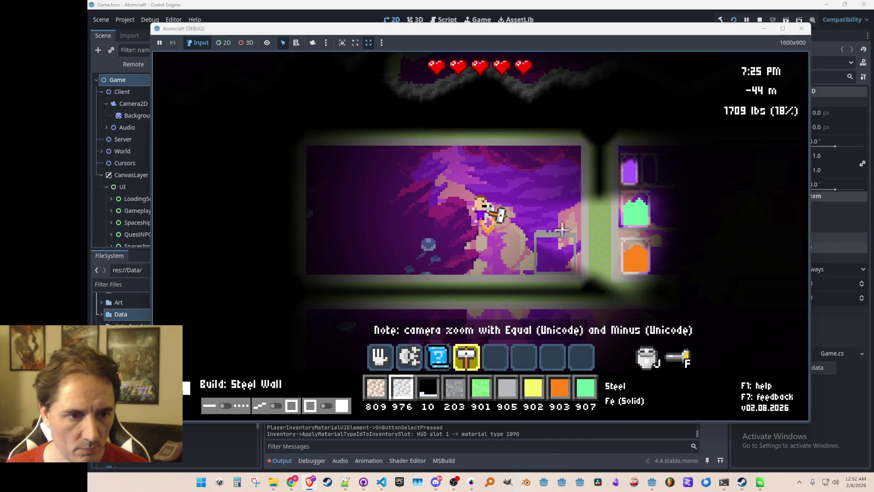
scroll(552, 232, "up", 3)
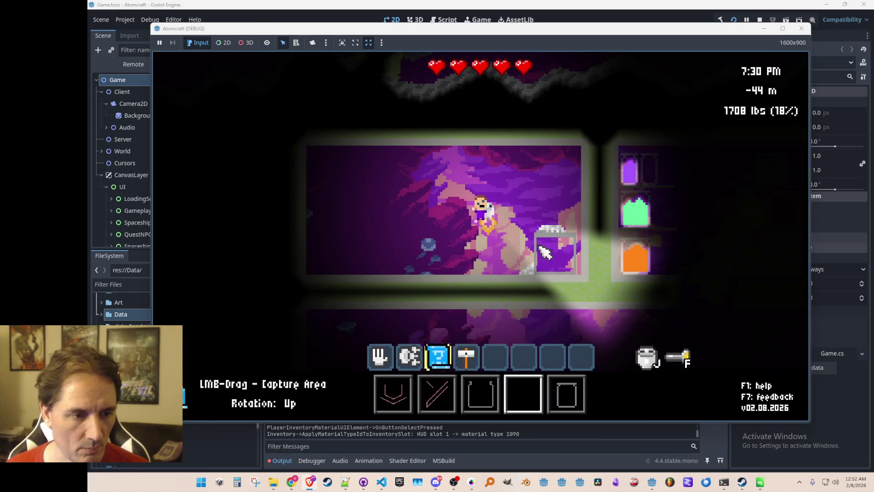
scroll(569, 226, "down", 3)
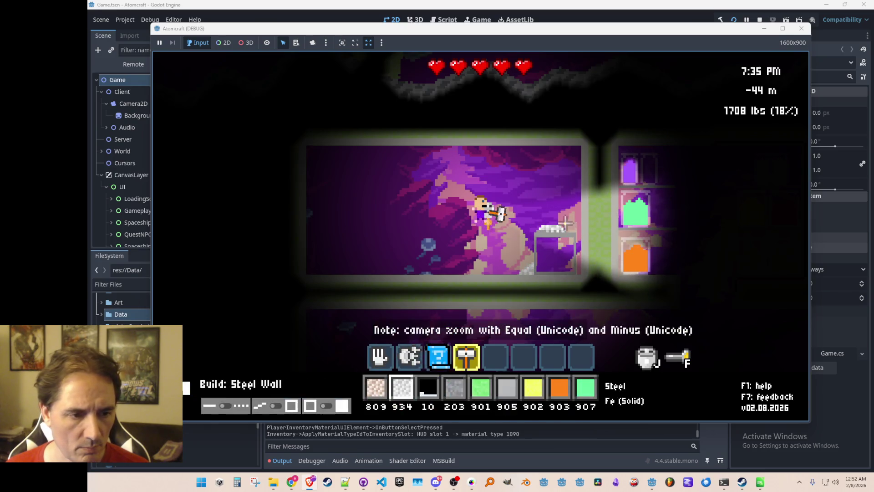
scroll(566, 223, "up", 3)
Step: Buy the Crowbar in the inventory's Upgrades shop
key("i")
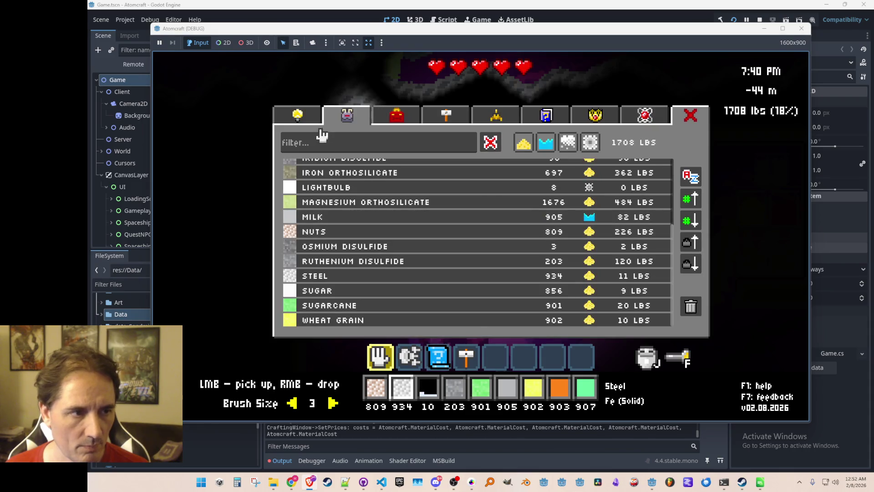
left_click(316, 134)
scroll(487, 301, "down", 2)
scroll(488, 308, "up", 2)
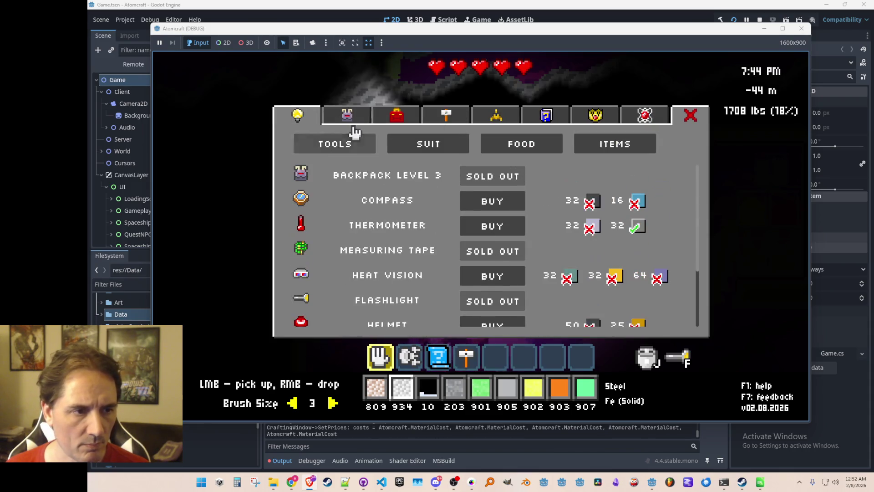
scroll(468, 256, "down", 5)
left_click(492, 256)
key("i")
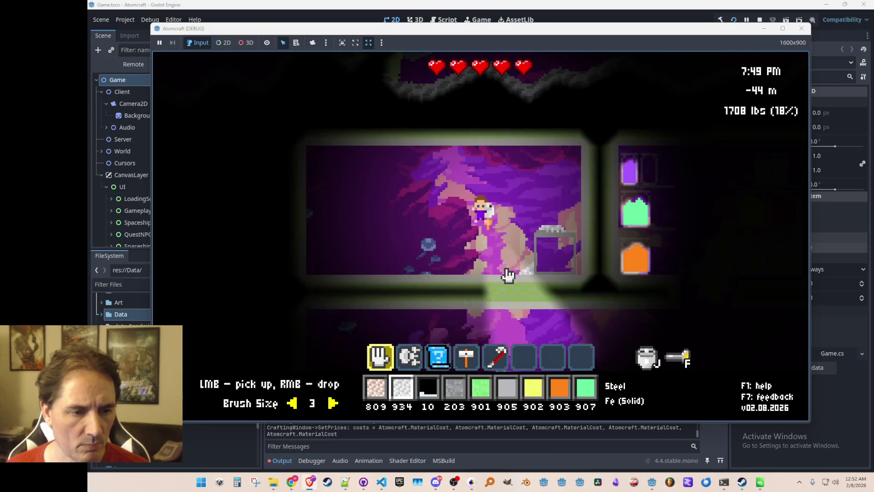
Step: Pick up both loose steel piles from the box, bringing Steel back to 998
scroll(560, 252, "down", 2)
scroll(560, 252, "down", 2)
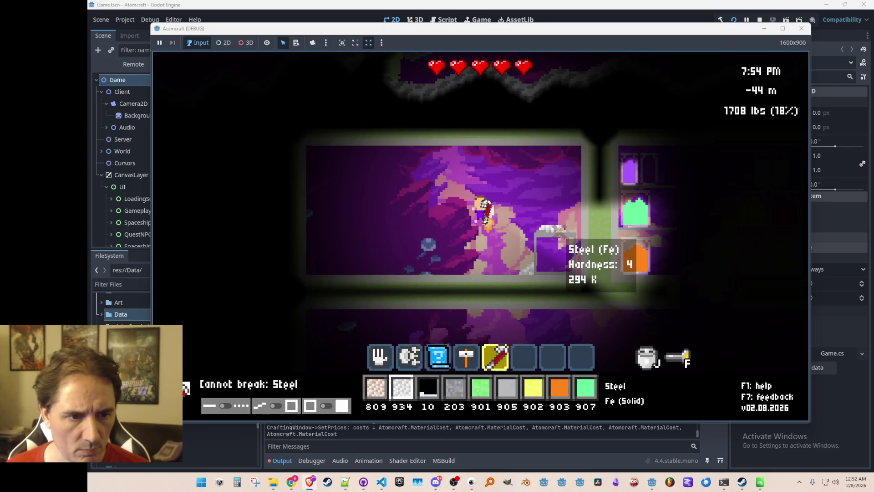
scroll(549, 230, "up", 2)
scroll(548, 230, "down", 2)
scroll(548, 230, "up", 4)
left_click(533, 235)
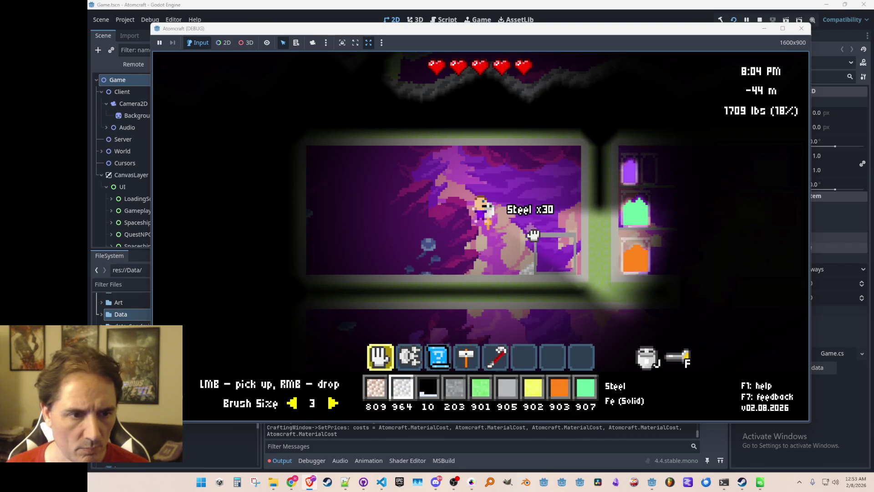
scroll(565, 255, "up", 1)
scroll(565, 255, "down", 4)
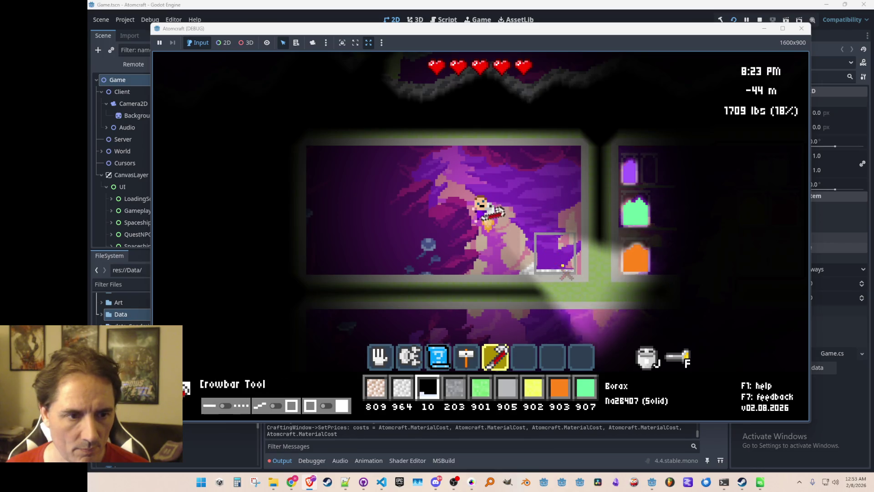
scroll(566, 273, "up", 4)
left_click(524, 269)
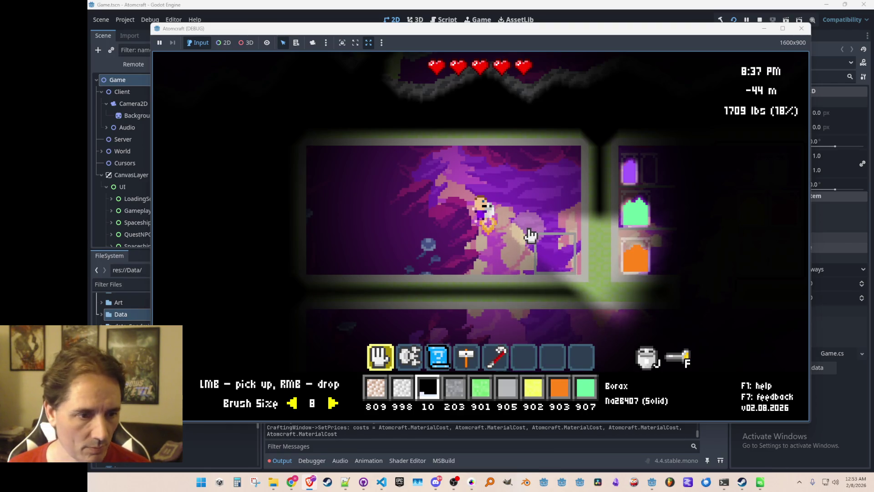
scroll(532, 235, "down", 2)
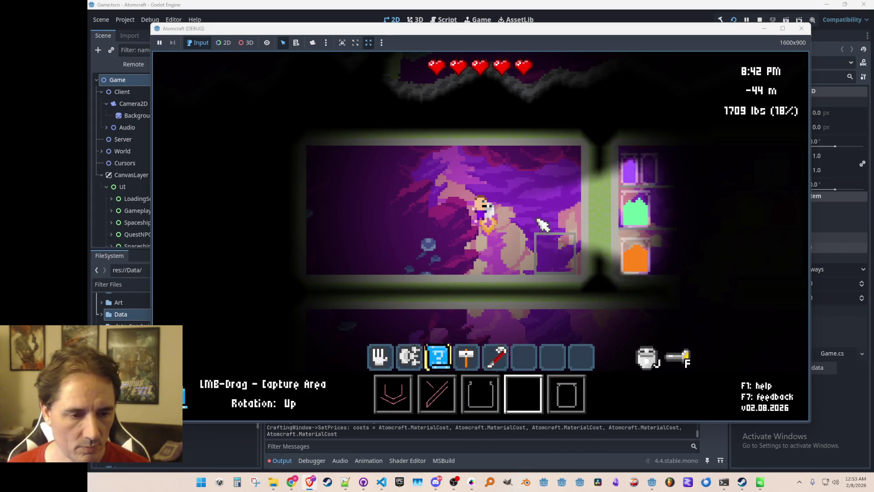
Step: Capture the steel box as a blueprint, then stamp copies on the chamber floor and at its right end
left_click(568, 253)
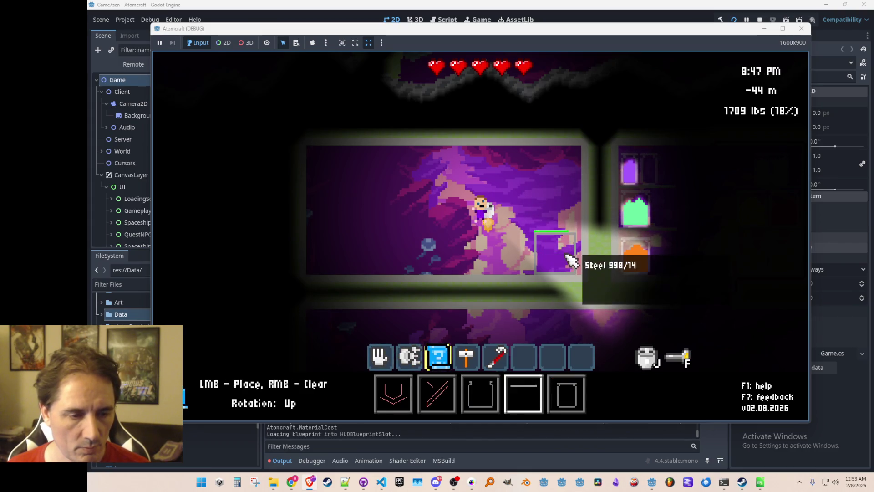
right_click(540, 237)
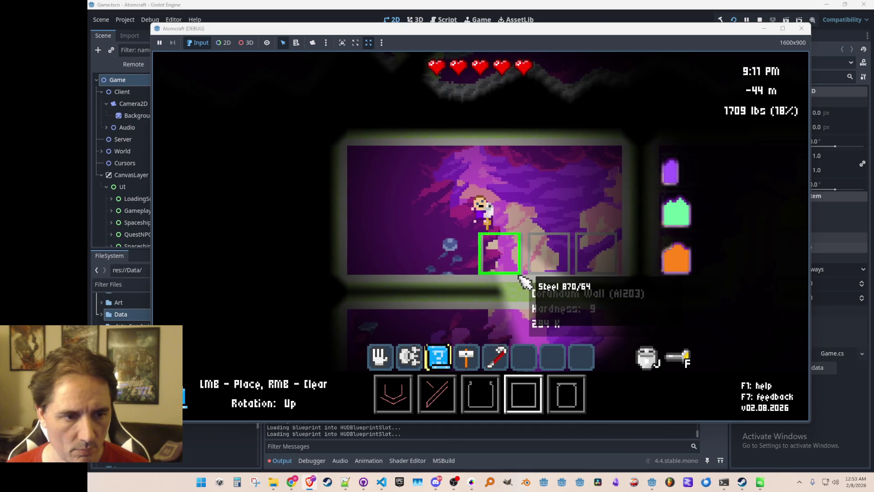
left_click(523, 278)
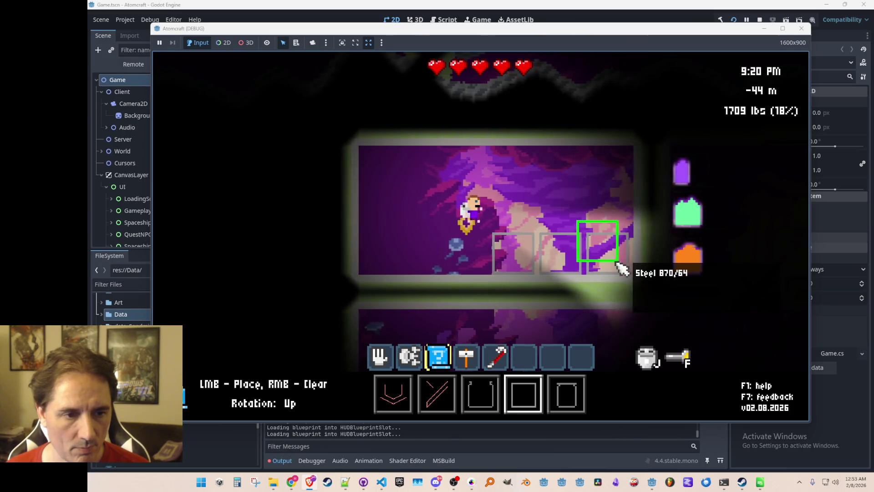
left_click(640, 279)
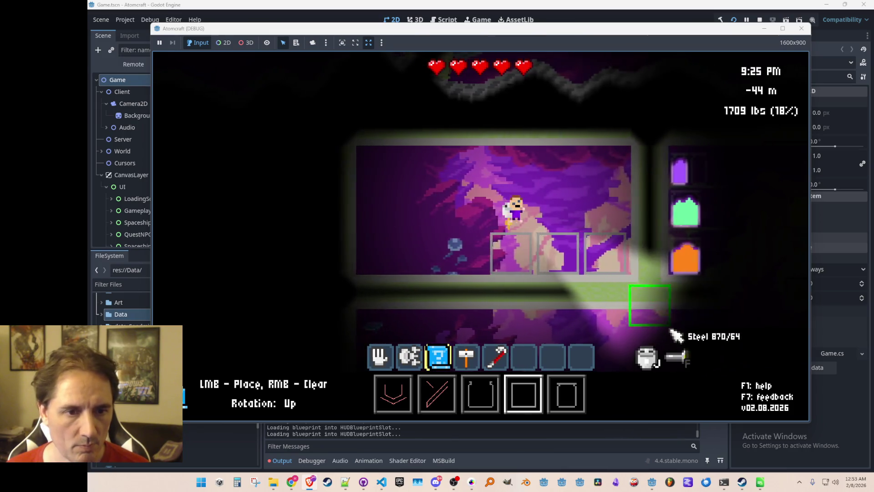
key("a")
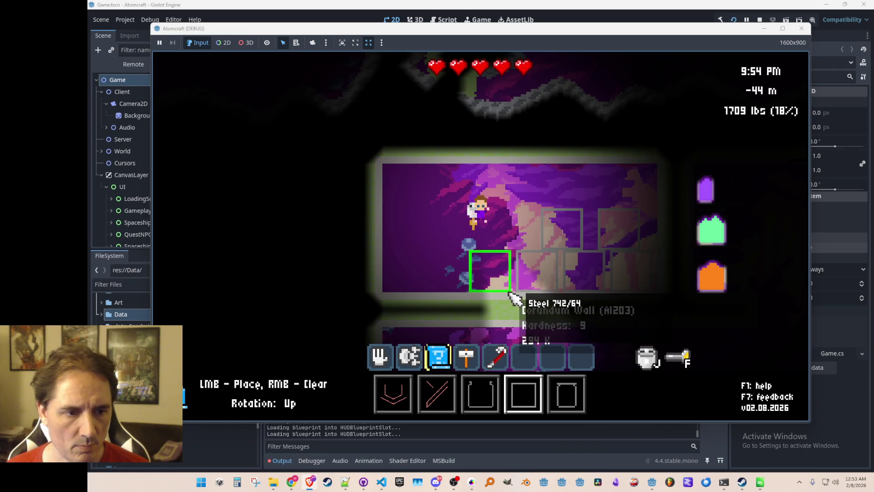
left_click(645, 355)
Step: Fly the character down and back up, ready to pick Cobalt Oxide from the palette
key("s")
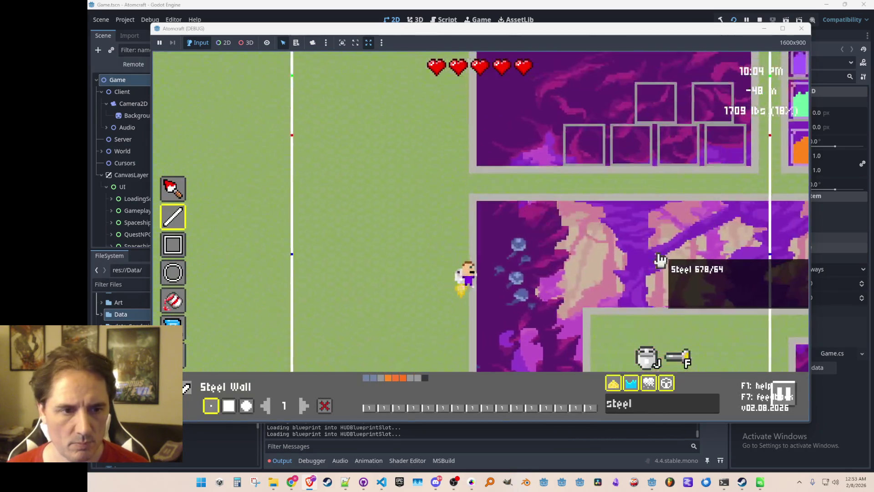
key("w")
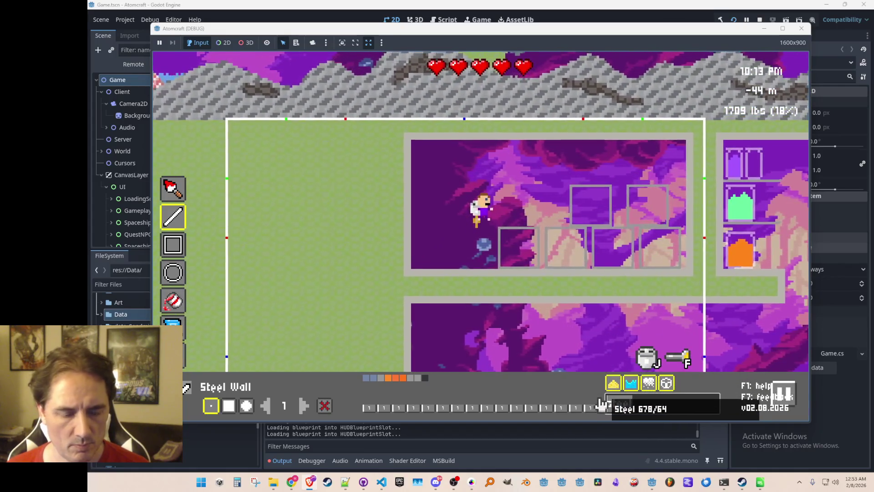
mouse_move(602, 403)
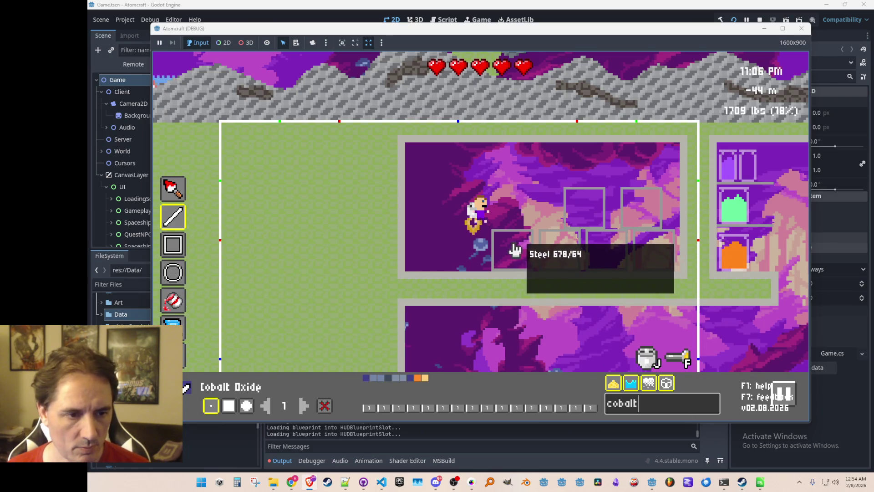
Step: Switch to cell-fill painting at brush size 3 and fill the first steel box with Cobalt Oxide
left_click(173, 188)
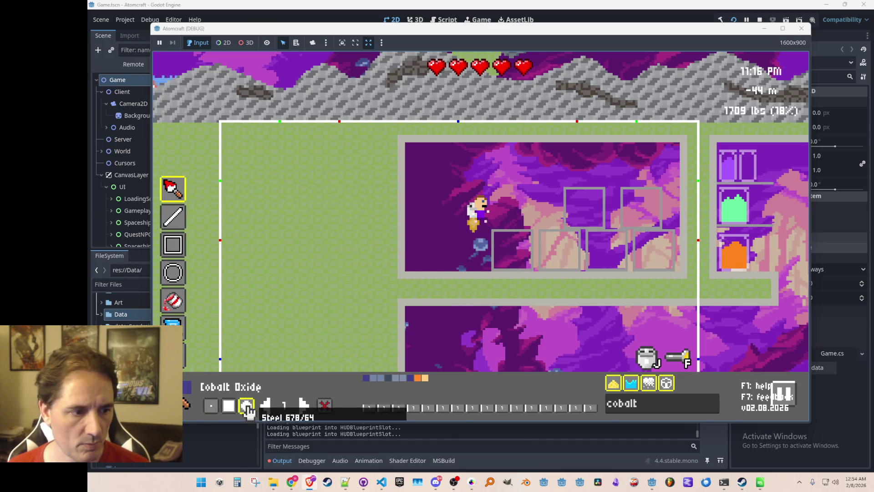
left_click(304, 405)
left_click(304, 405)
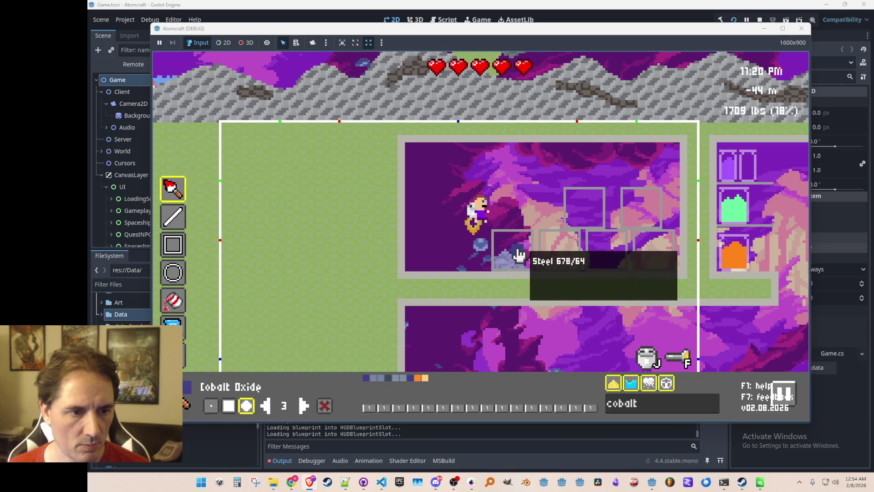
left_click(509, 252)
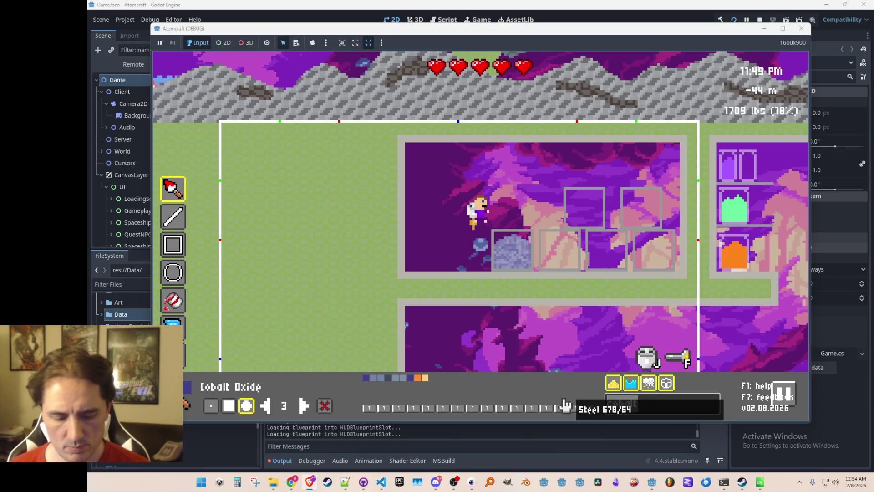
Step: Filter materials for 'oxide' and fill the next boxes with Antimony(III) Oxide and Lead Oxide
type("oxide")
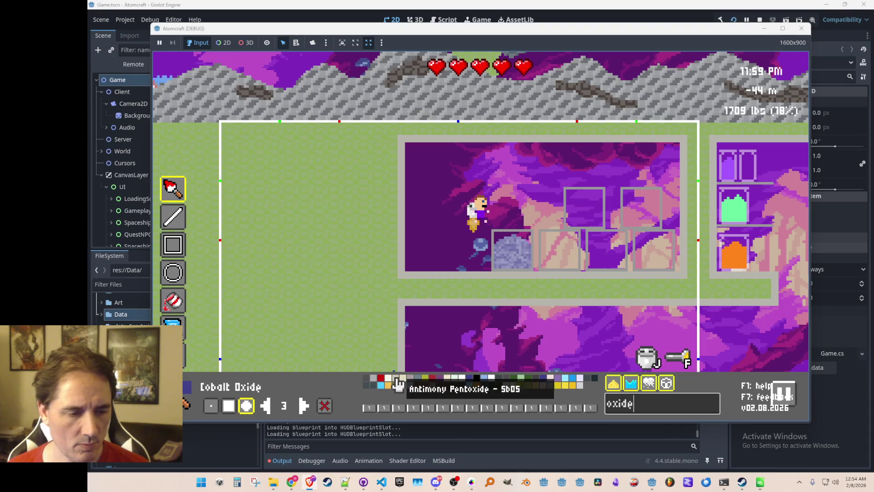
left_click(404, 385)
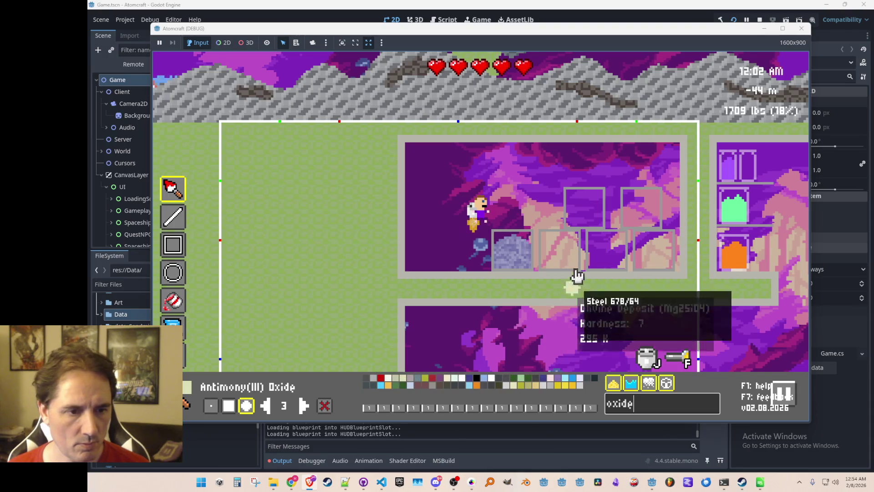
left_click(561, 250)
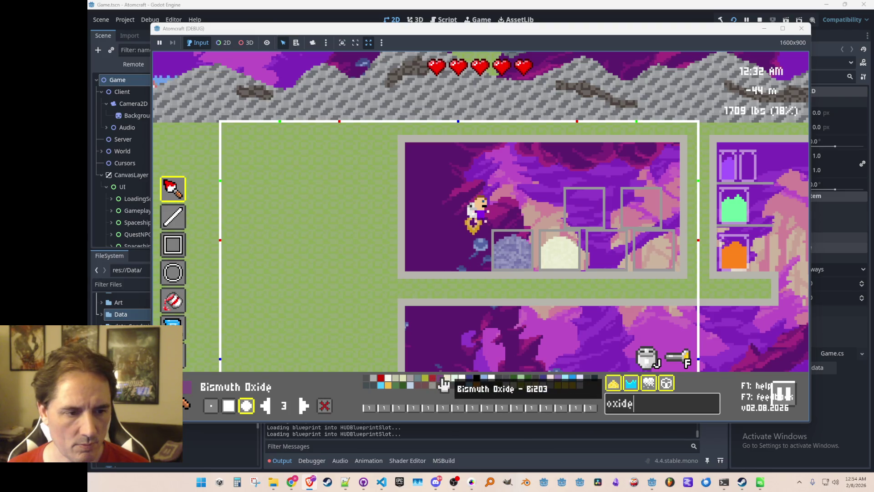
left_click(610, 254)
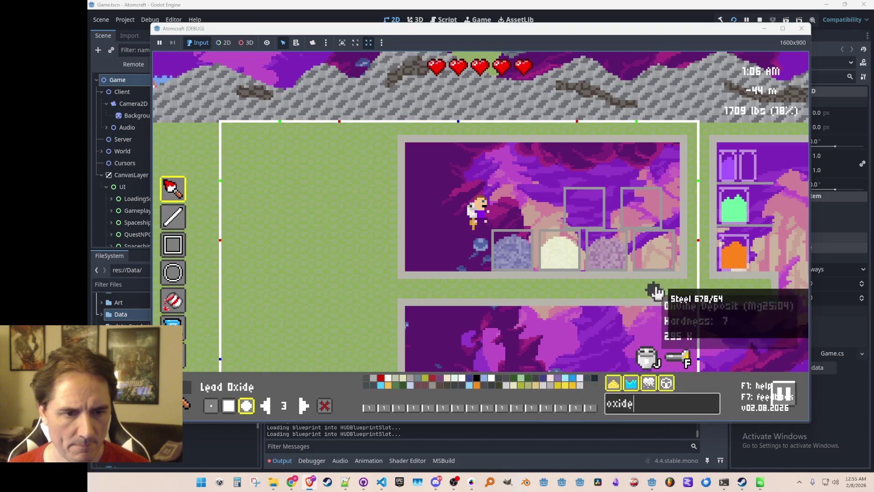
left_click(656, 250)
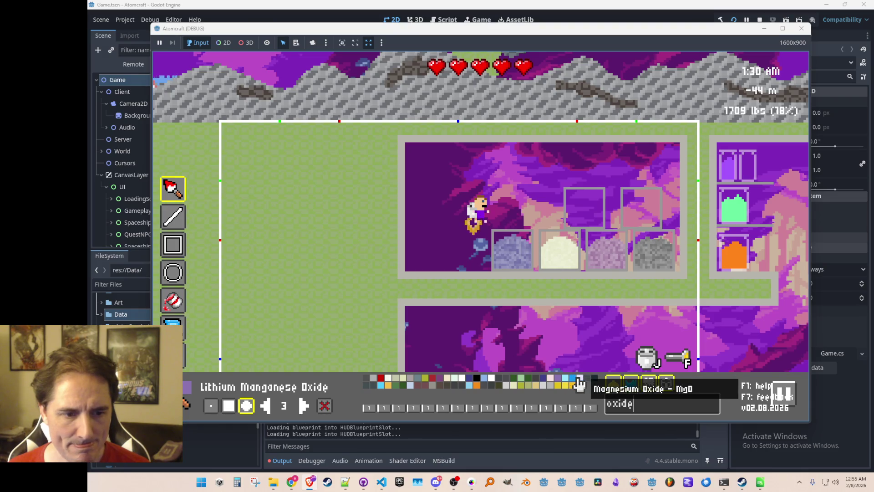
Step: Fill the upper-right box with the blue oxide and the upper-left box with Tellurium Dioxide
left_click(577, 385)
left_click(647, 212)
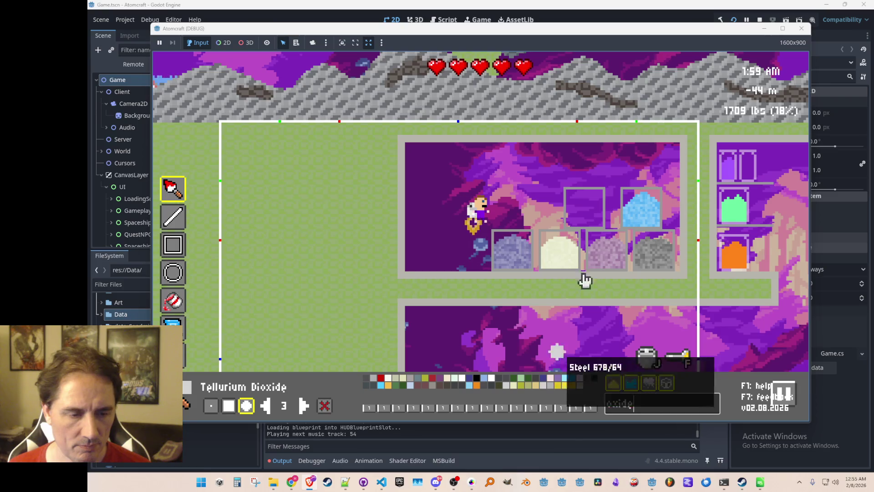
left_click(591, 209)
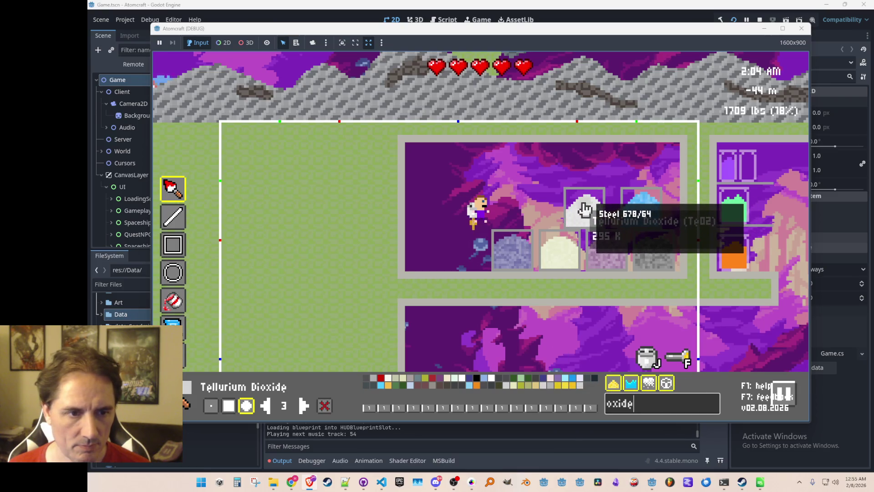
key("Escape")
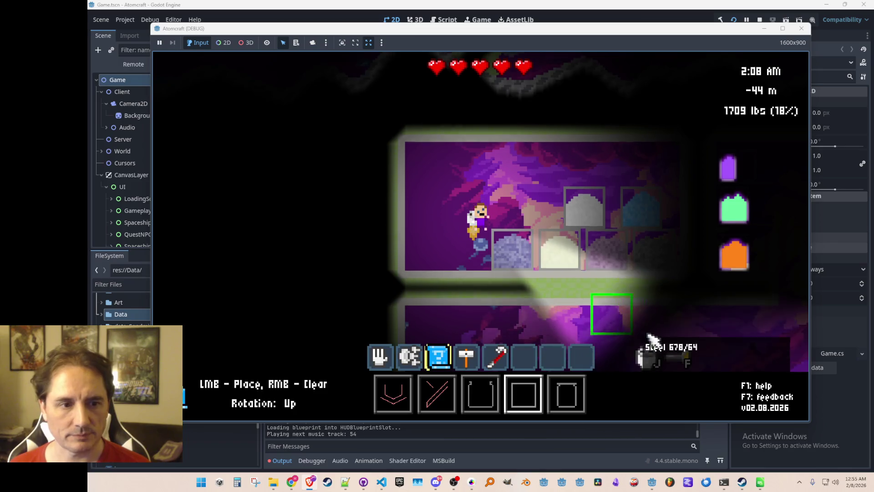
key("Tab")
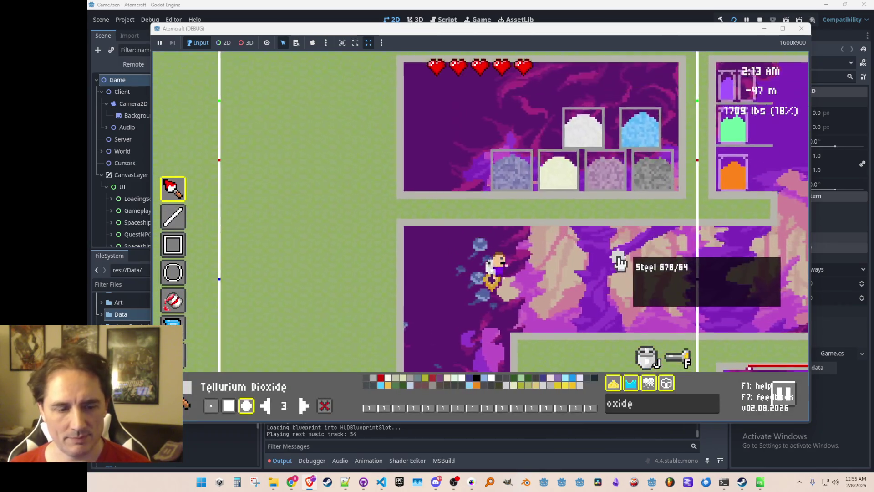
key("Escape")
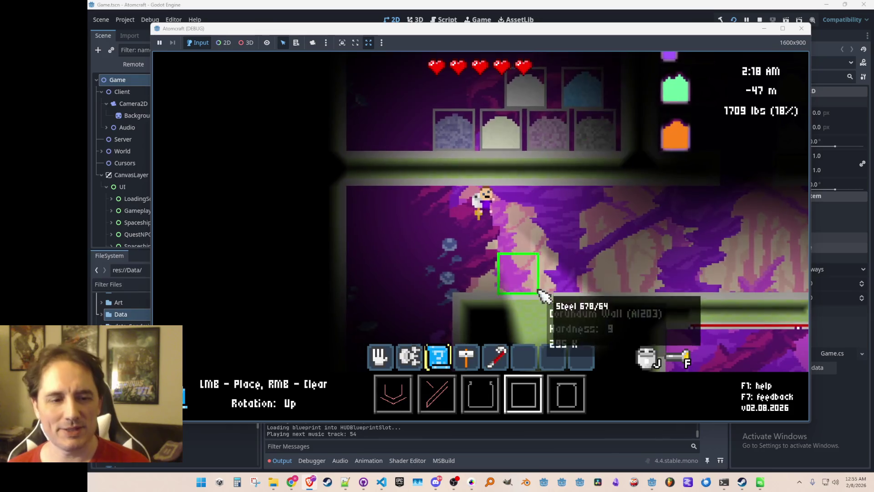
key("1")
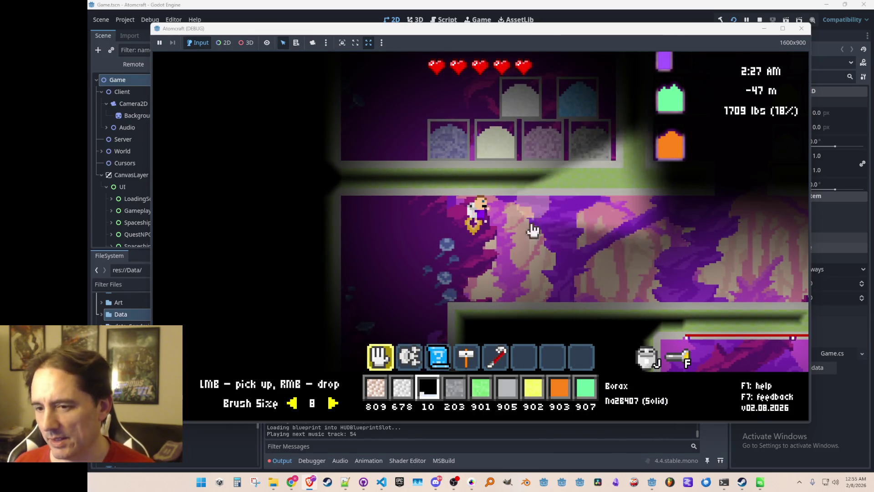
key("a")
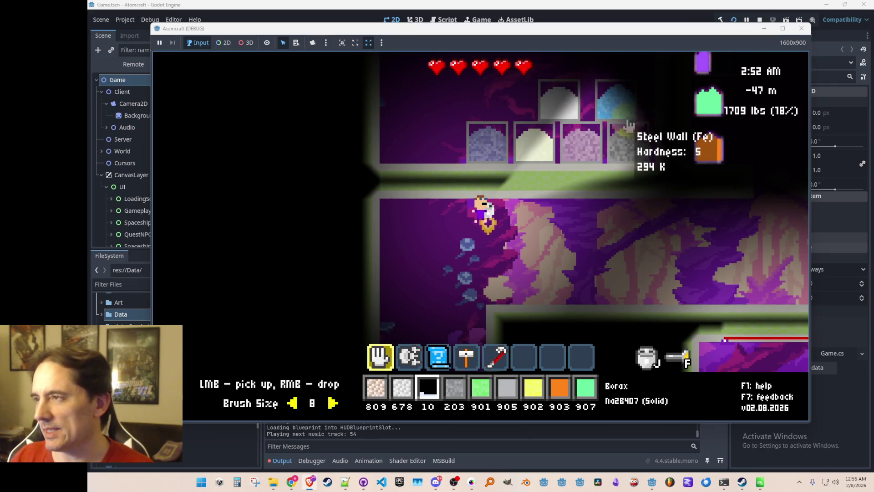
key("d")
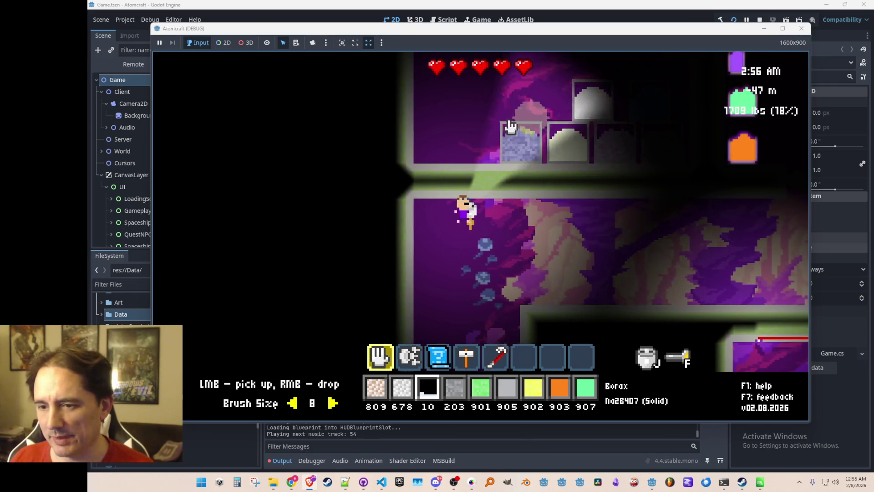
key("d")
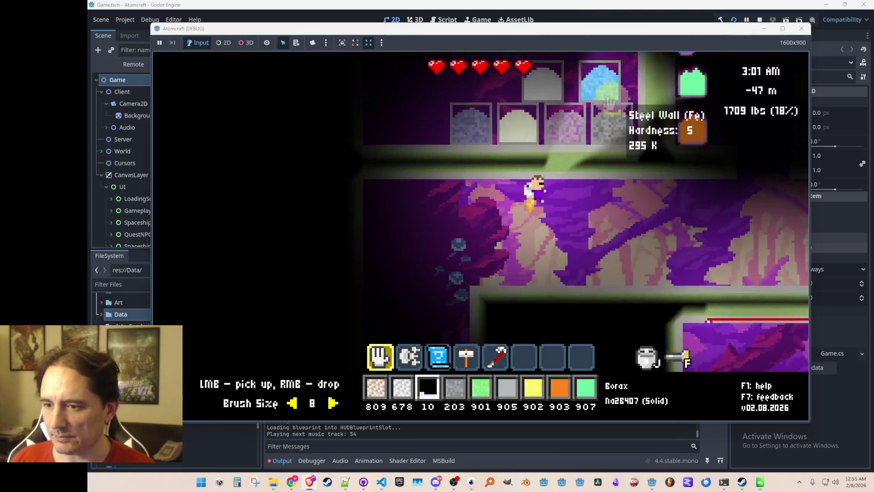
key("a")
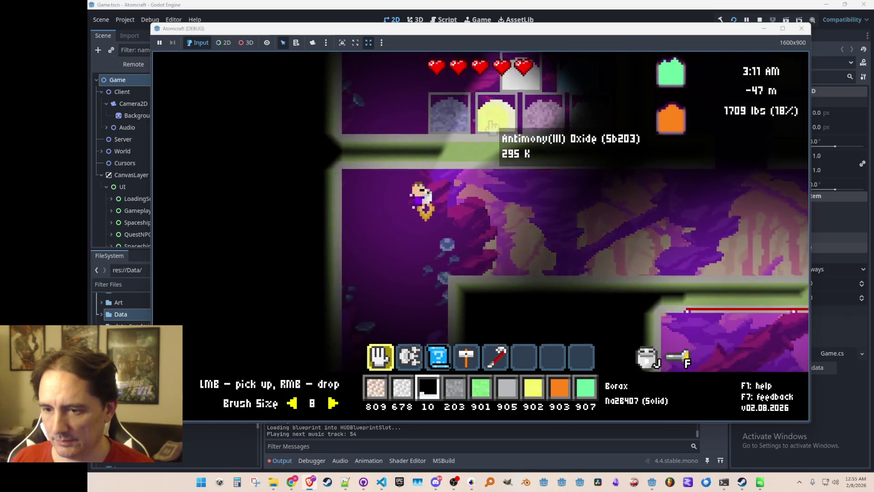
key("F2")
key("a")
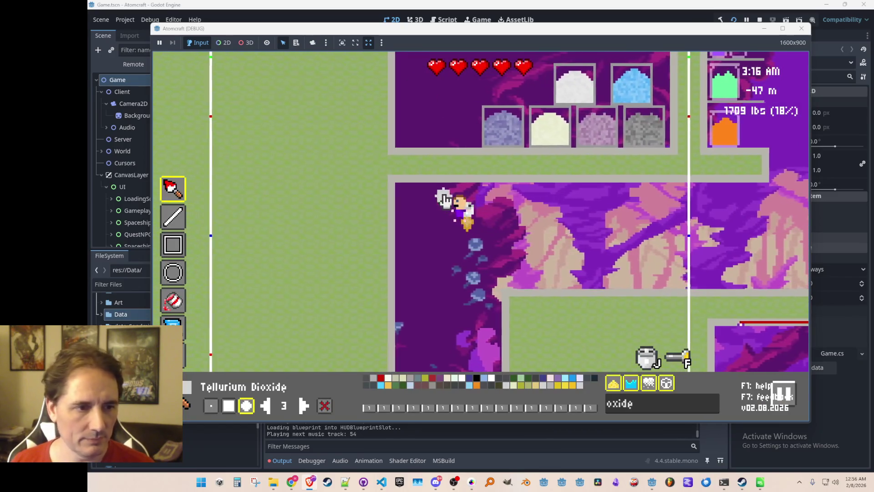
Step: Fly up toward the cave's upper left and choose Corundum Wall as the material
key("d")
key("w")
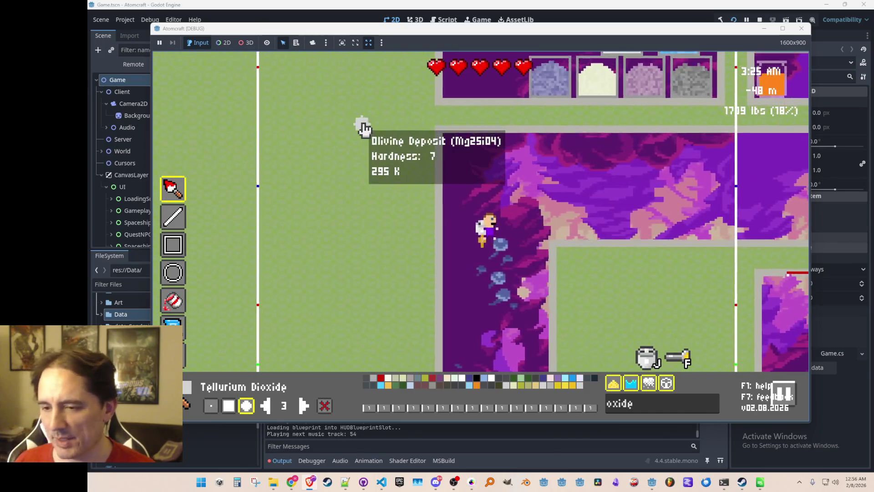
key("w")
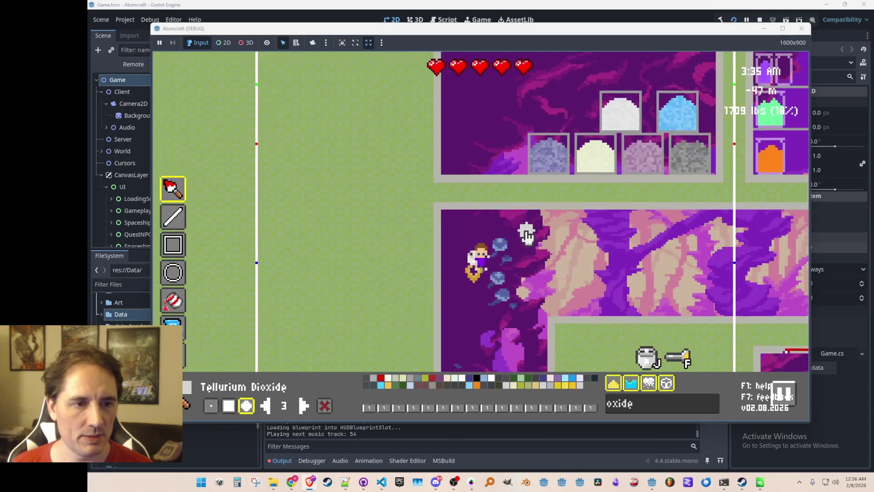
key("w")
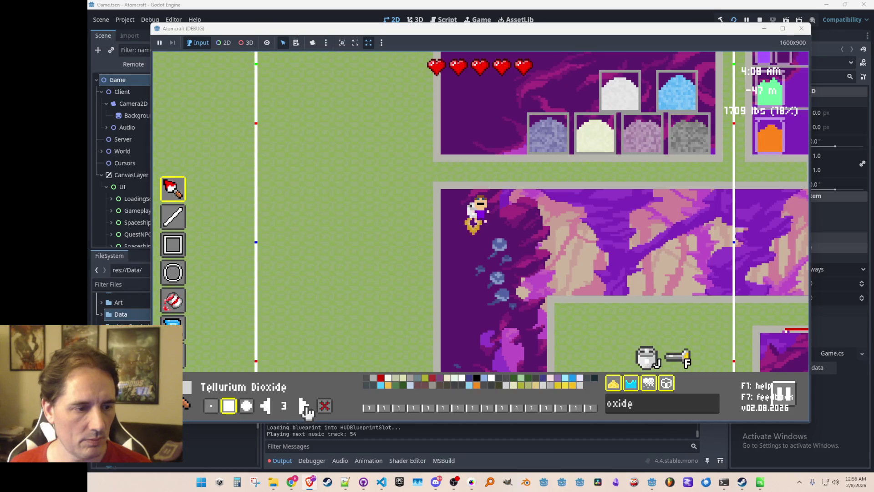
mouse_move(482, 179)
type("corund")
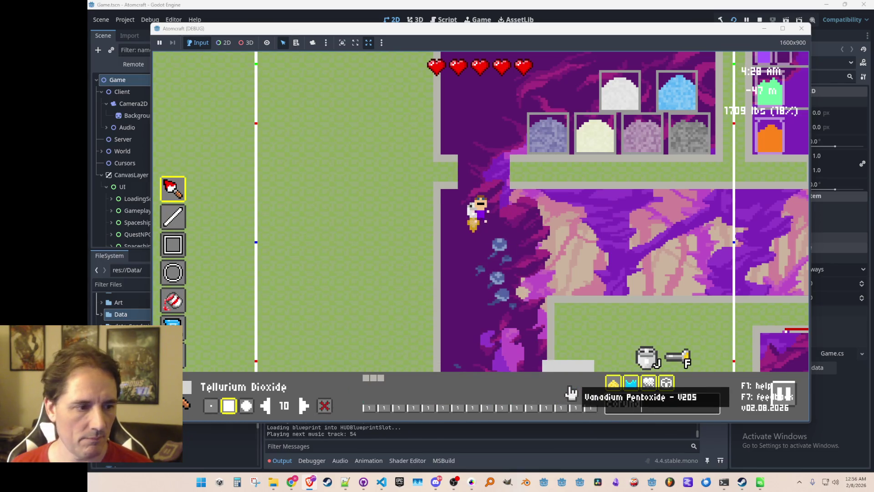
left_click(379, 378)
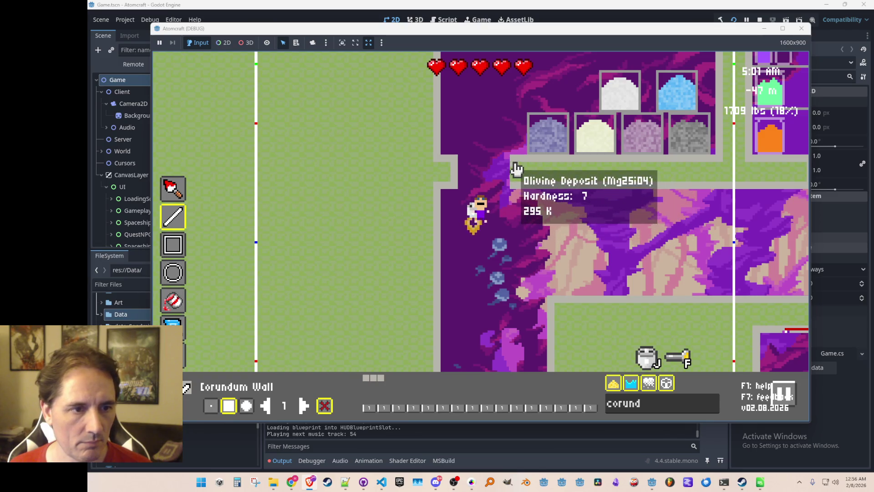
Step: Fly the character into position and shrink the brush to a single-pixel dot
key("w")
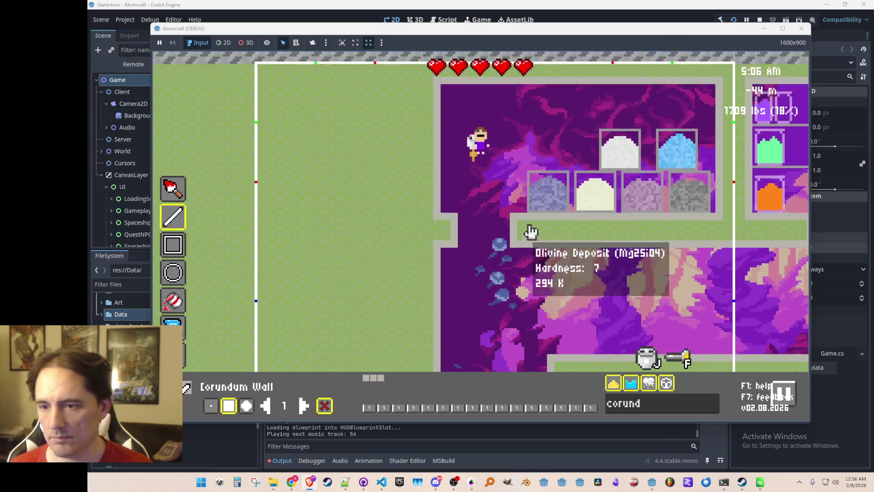
key("a")
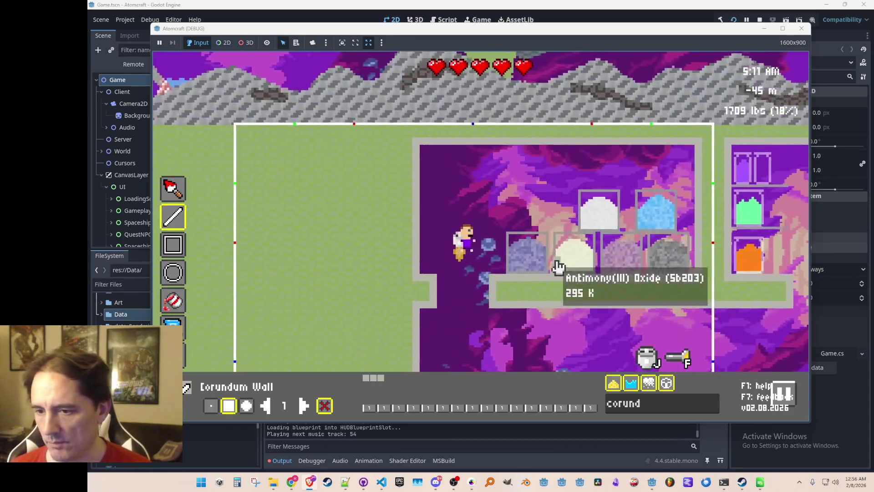
key("w")
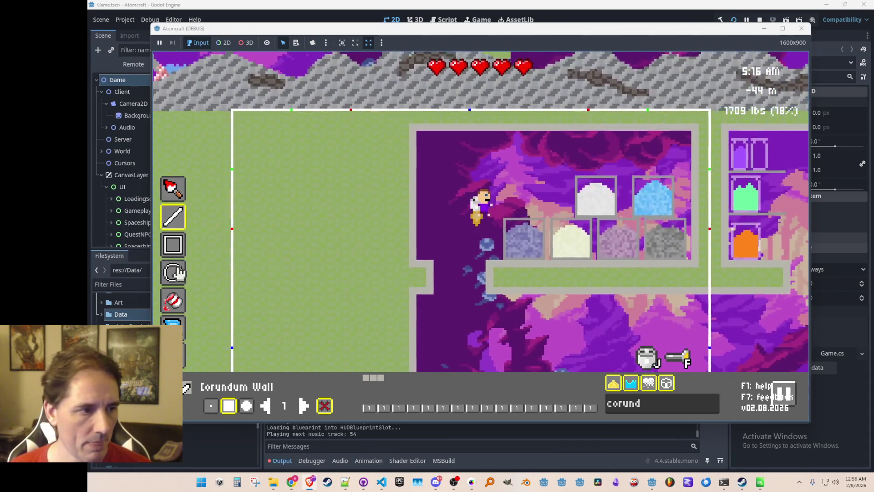
left_click(215, 409)
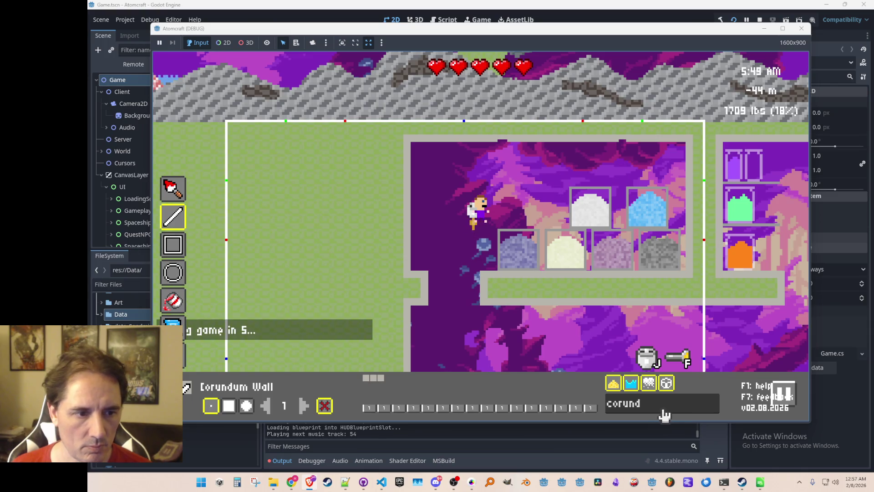
Step: Filter the material list for 'copper' to select Copper Wire Off
mouse_move(427, 294)
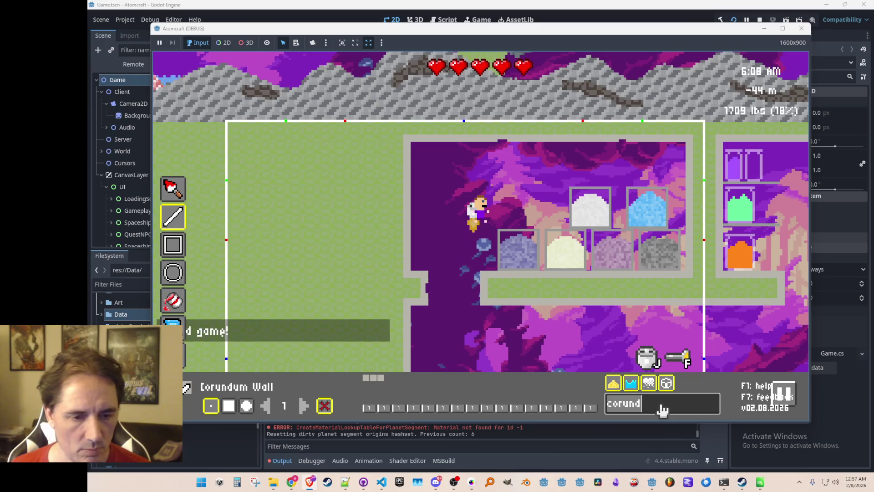
key("BackSpace")
key("BackSpace")
key("BackSpace")
type("pper")
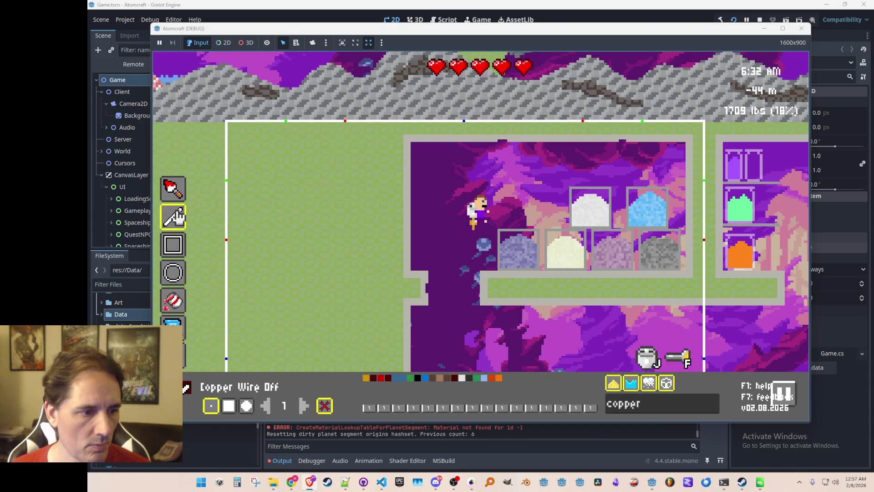
Step: Paint copper wire along the wall edge and up the left wall, then switch back to Corundum Wall
left_click(424, 287)
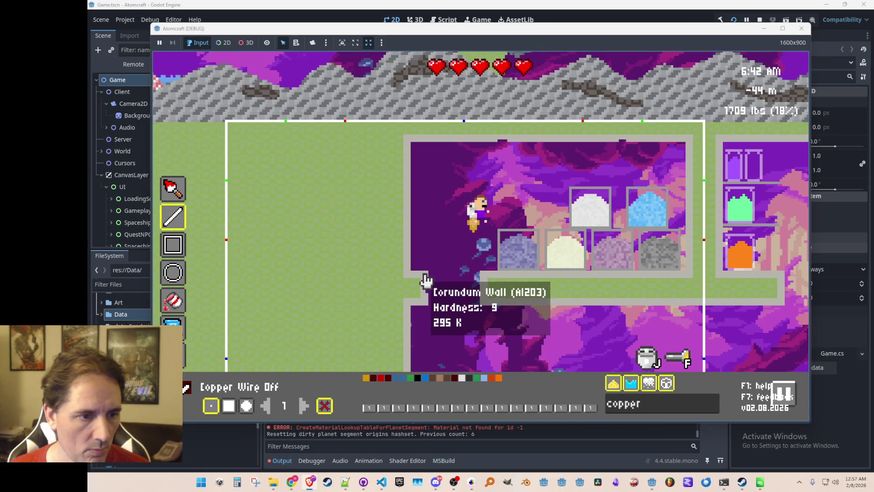
mouse_move(422, 280)
left_click_drag(423, 279, 410, 280)
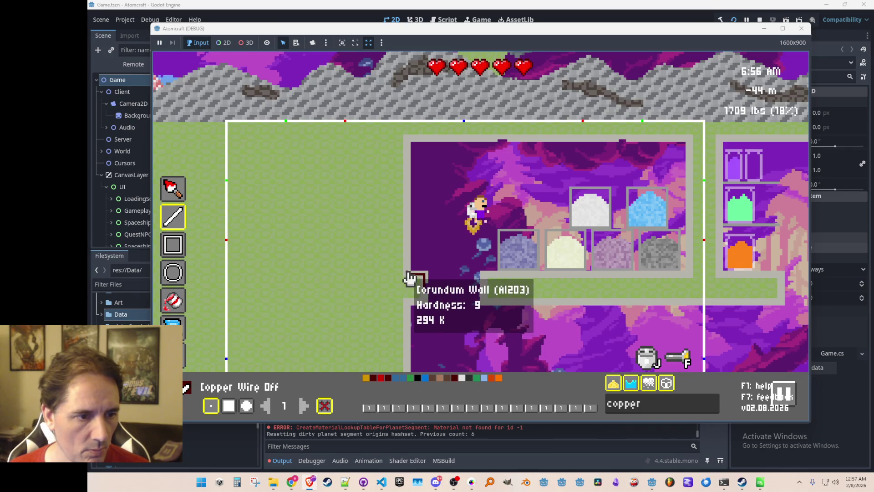
mouse_move(408, 277)
left_mouse_down()
mouse_move(412, 143)
mouse_move(624, 143)
left_mouse_up()
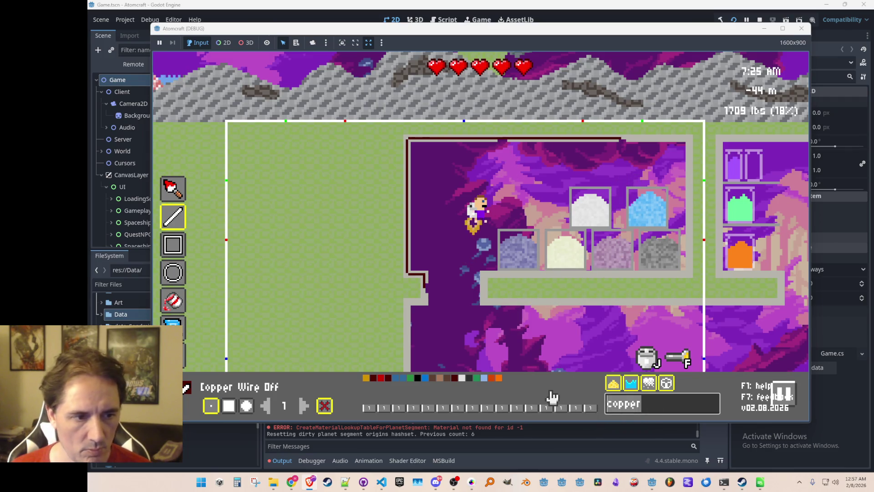
type("cor")
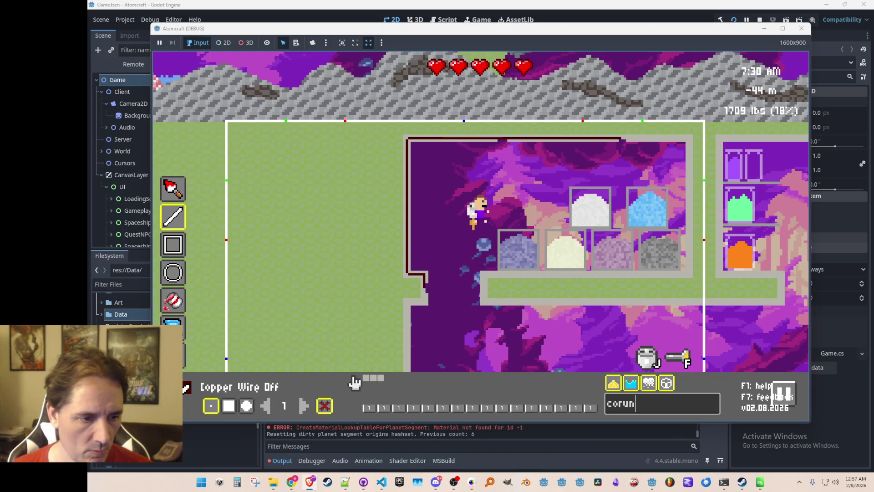
left_click(374, 379)
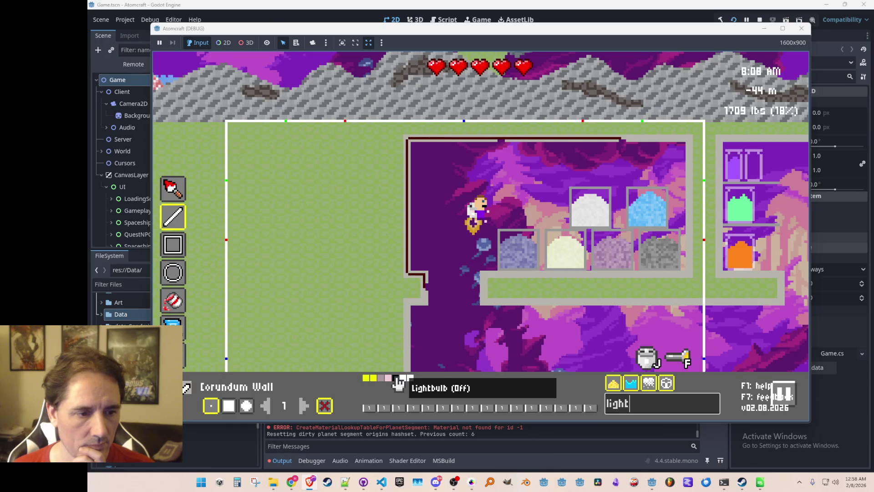
Step: Place a Lightbulb (Off) on the wire near the top wall, then pick Switch Off
left_click(398, 384)
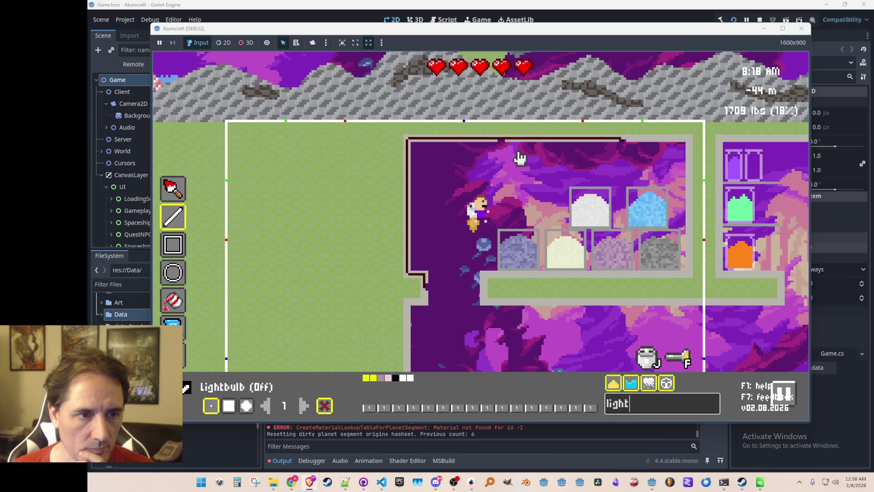
left_click(502, 142)
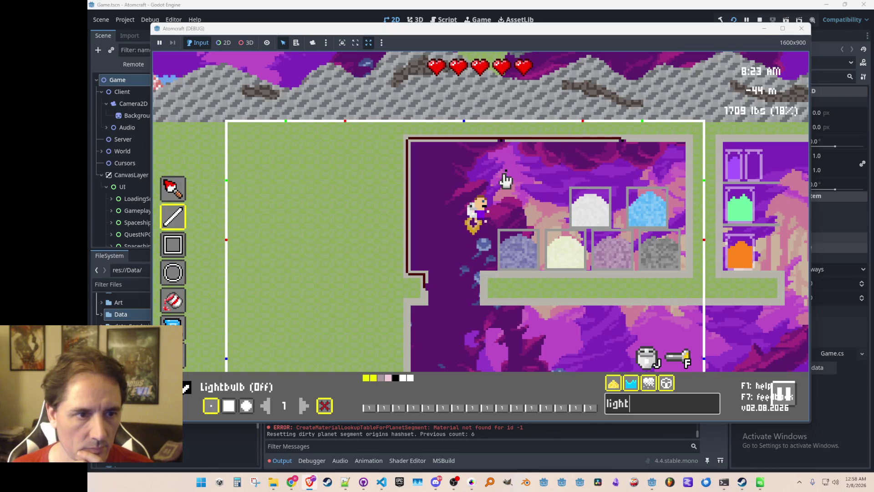
key("BackSpace")
key("BackSpace")
key("BackSpace")
type("switch")
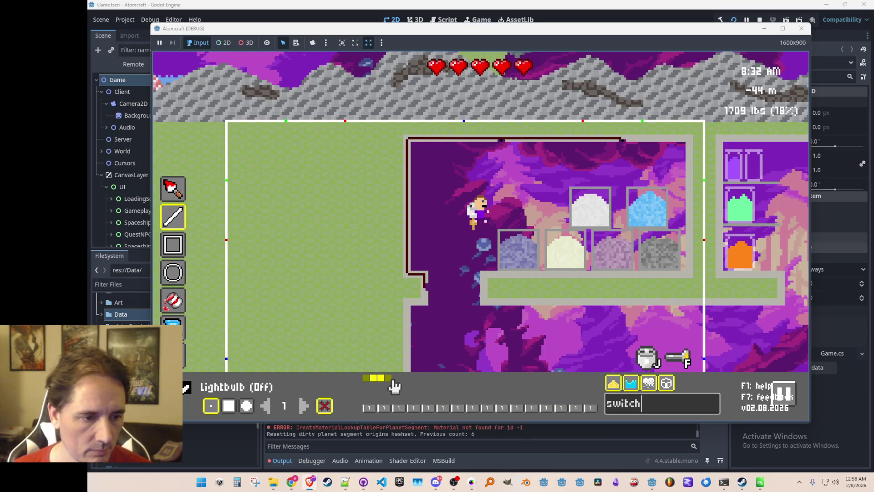
left_click(368, 385)
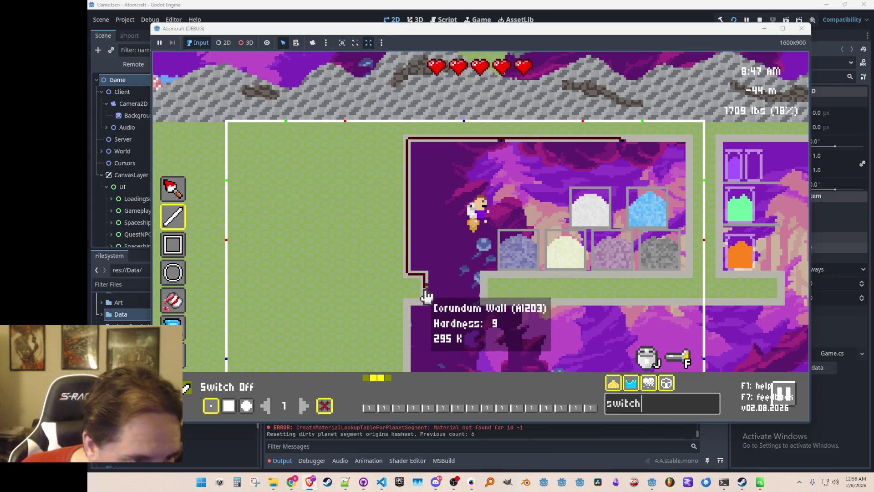
Step: Filter the materials for 'cor' and leave build mode for normal play
key("ctrl+a")
type("cor")
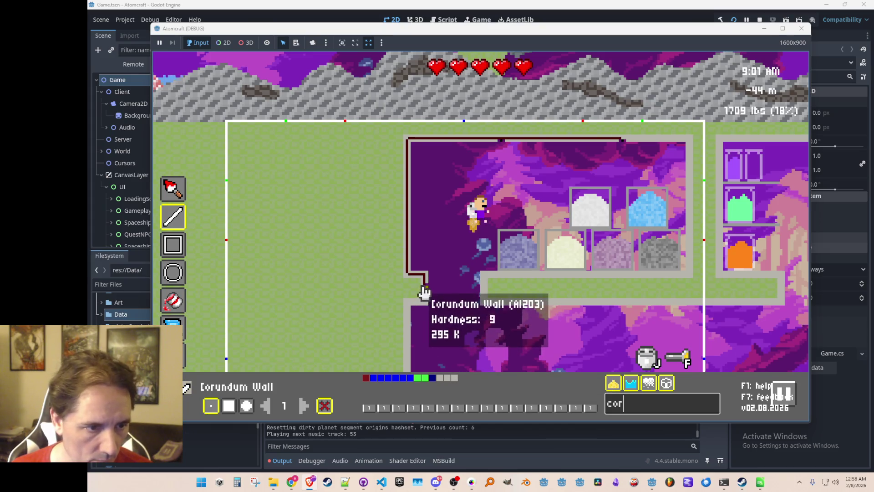
key("Escape")
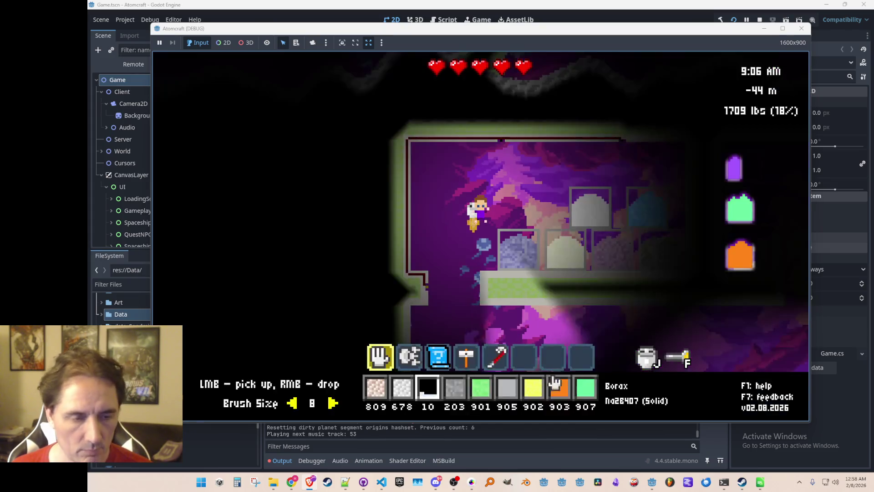
Step: Jetpack up past the oxide ore boxes, then drift left and down toward the shaft
key("w")
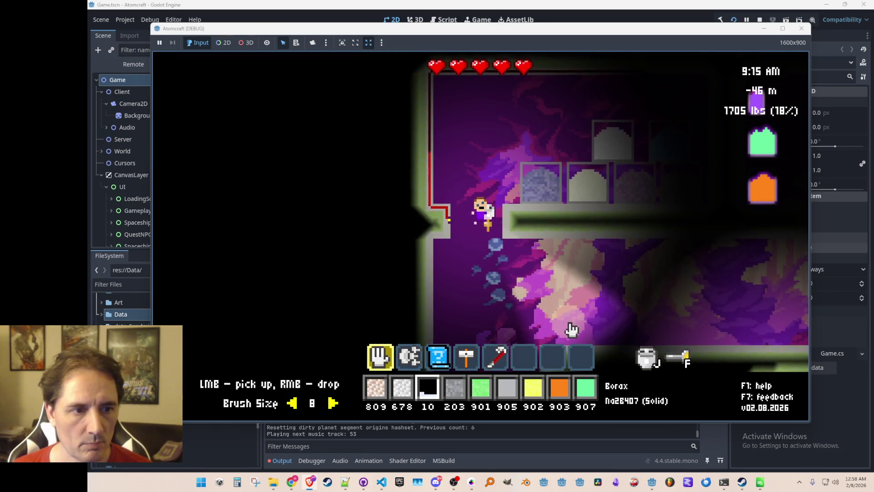
key("w")
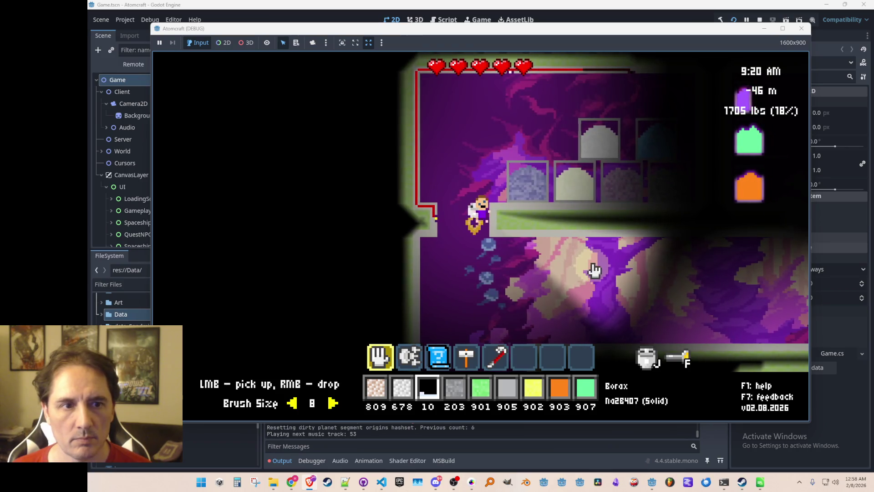
key("w")
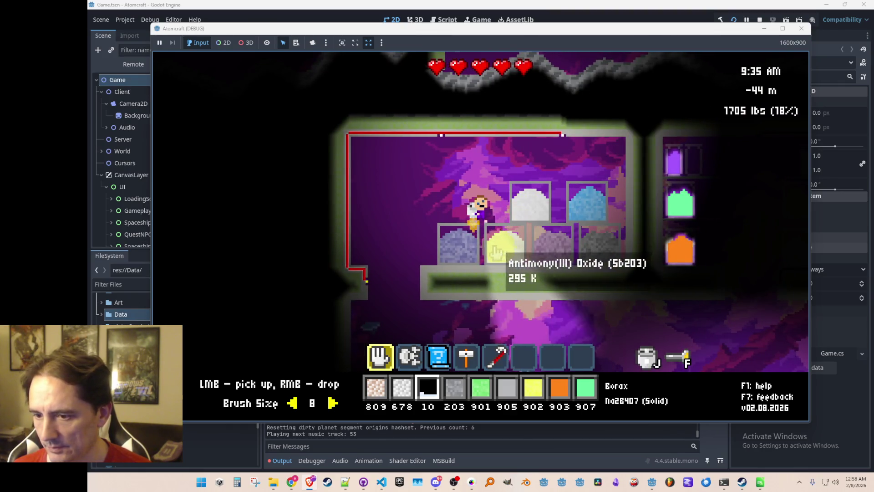
key("a")
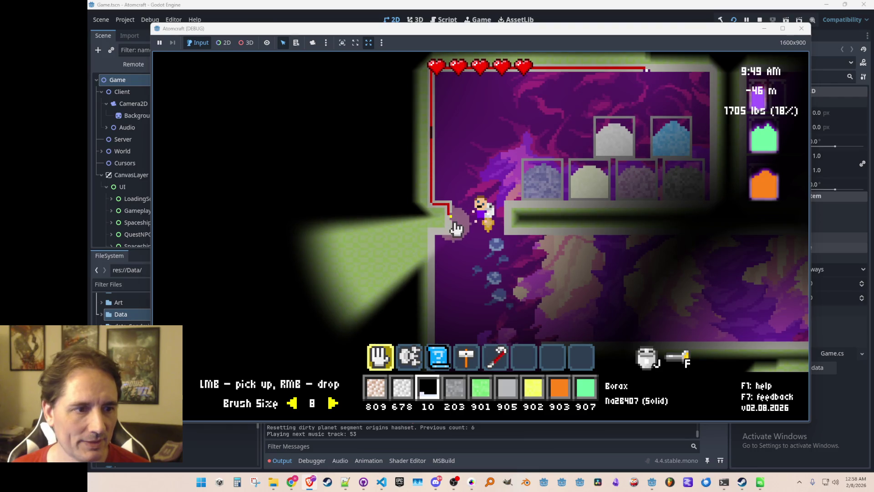
Step: Toggle the build editor off to see the lighting, reopen it, and clear the material search
key("F2")
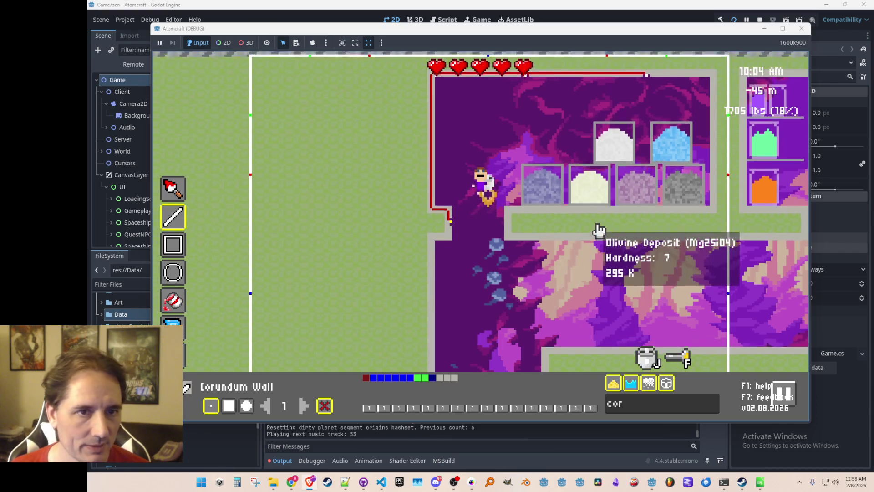
key("F2")
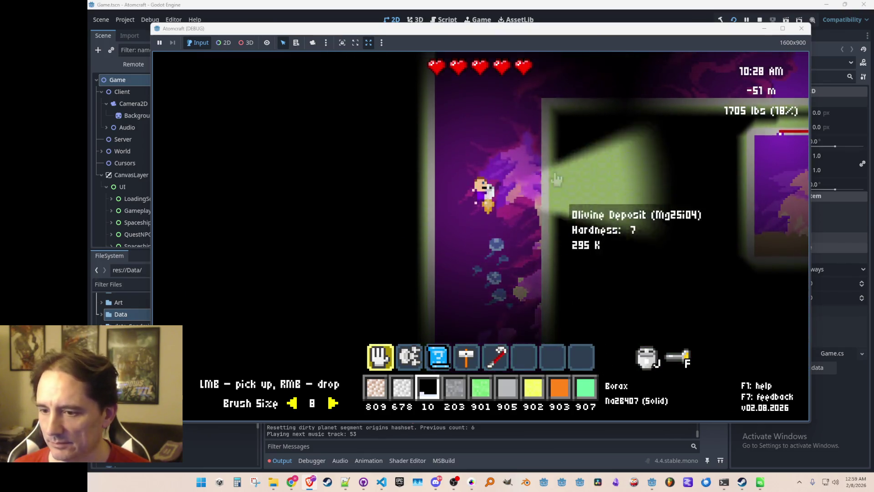
key("F2")
key("w")
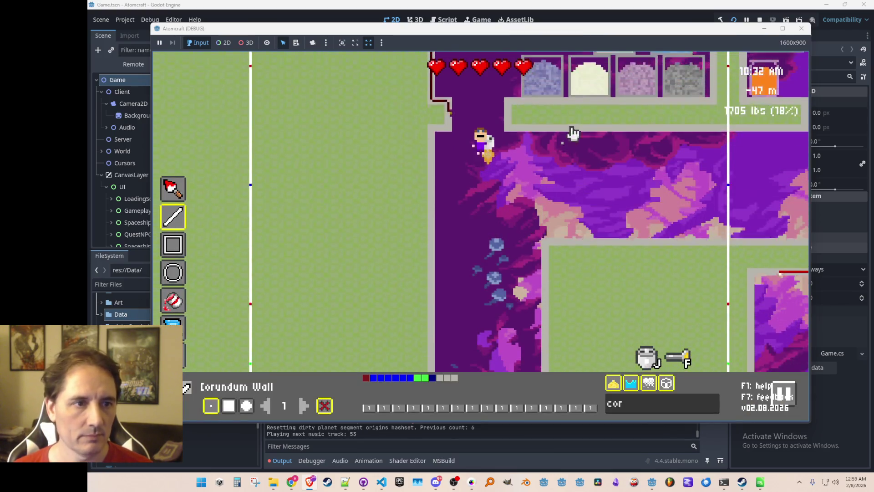
key("s")
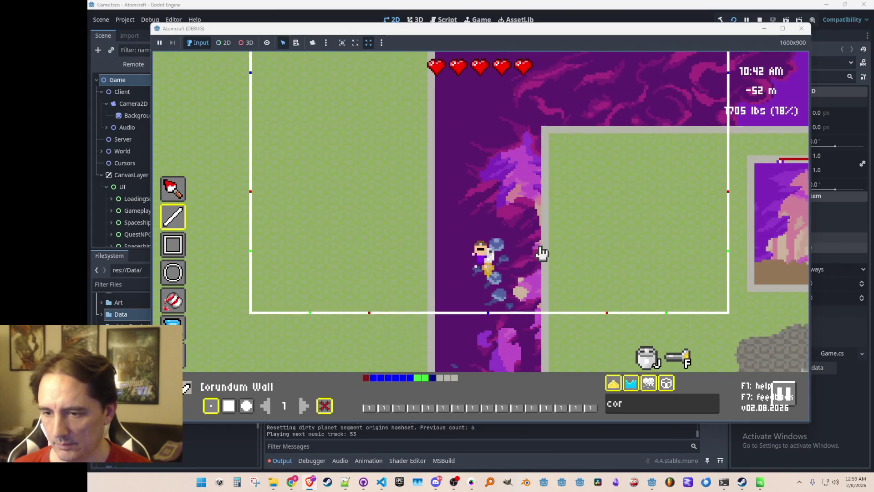
left_click(606, 405)
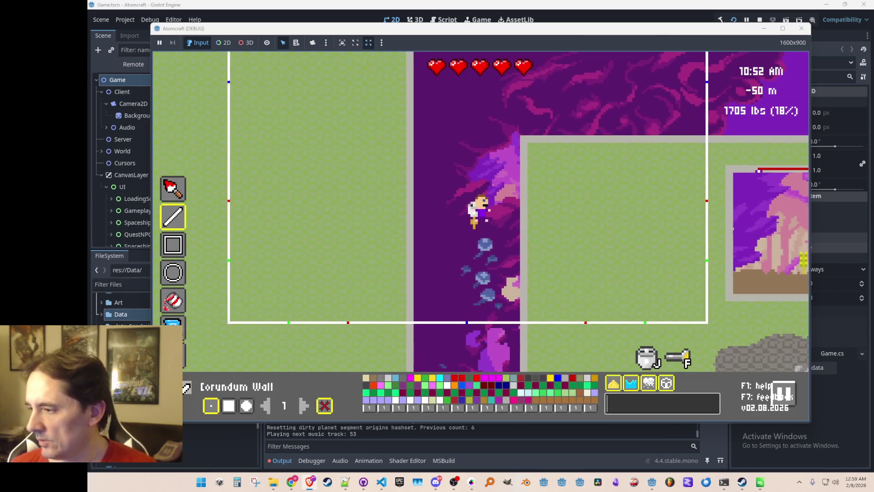
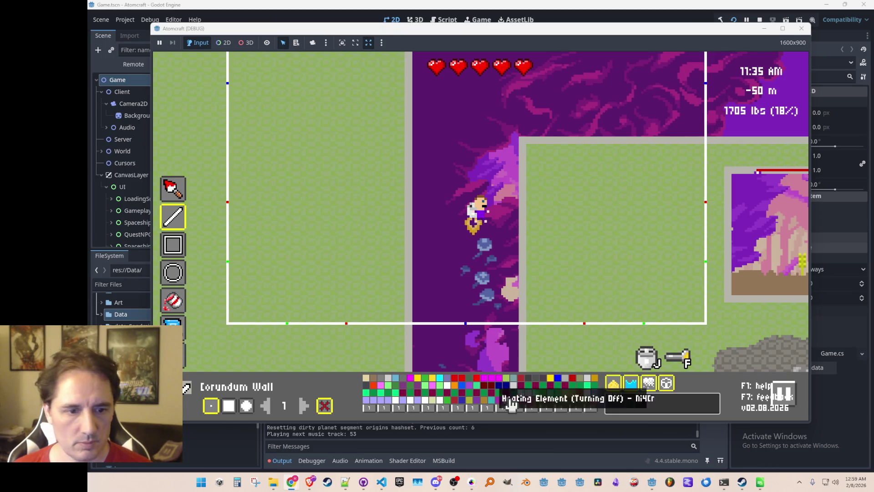
Step: Search the material list for 'wa' and pick Wolframite Deposit as the paint material
left_click(618, 407)
type("wa")
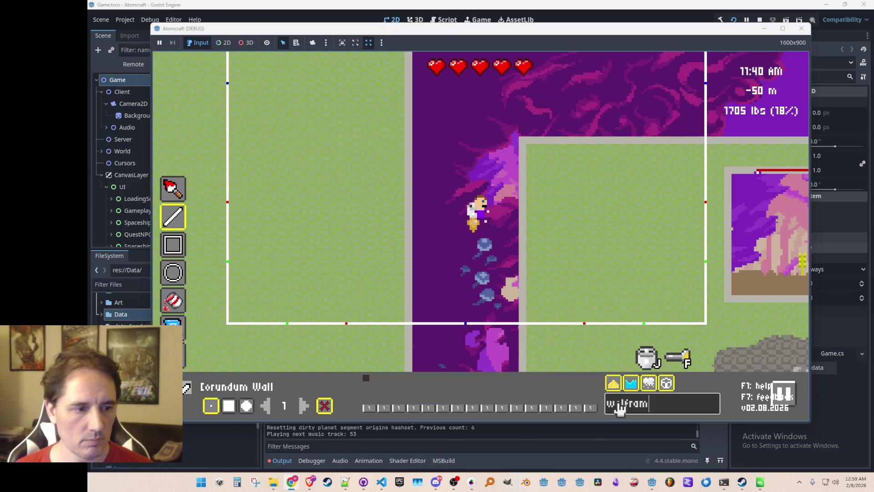
left_click(367, 384)
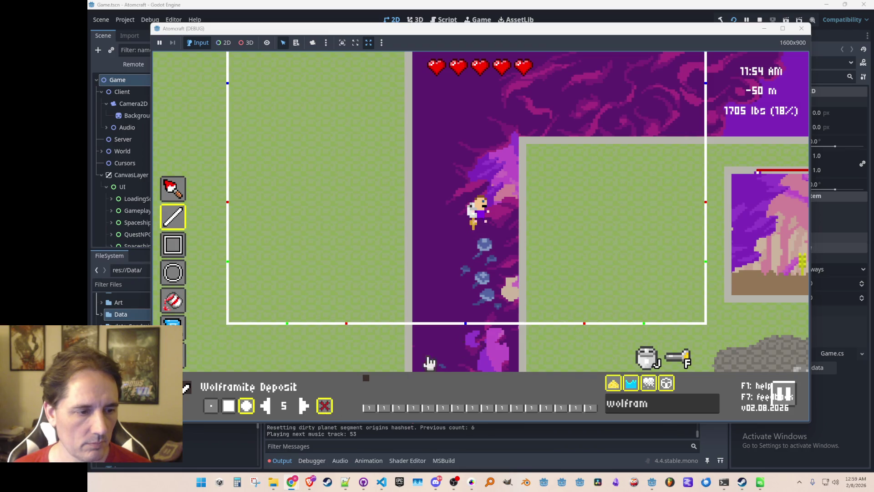
Step: Paint Wolframite Deposit patches on the right room floor and a two-lobed streak on the left floor
mouse_move(603, 171)
left_mouse_down()
mouse_move(568, 225)
mouse_move(582, 190)
mouse_move(572, 204)
mouse_move(650, 176)
mouse_move(613, 213)
mouse_move(636, 171)
mouse_move(646, 181)
mouse_move(567, 238)
mouse_move(612, 231)
mouse_move(569, 259)
mouse_move(616, 240)
left_mouse_up()
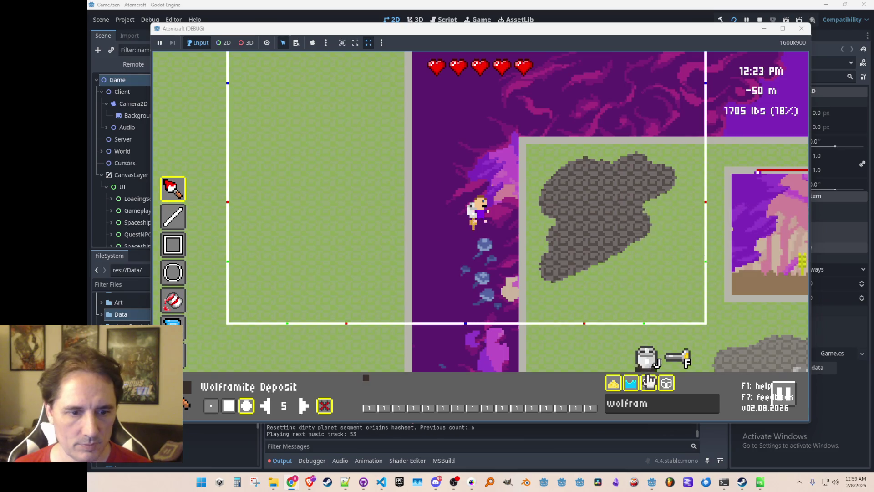
key("w")
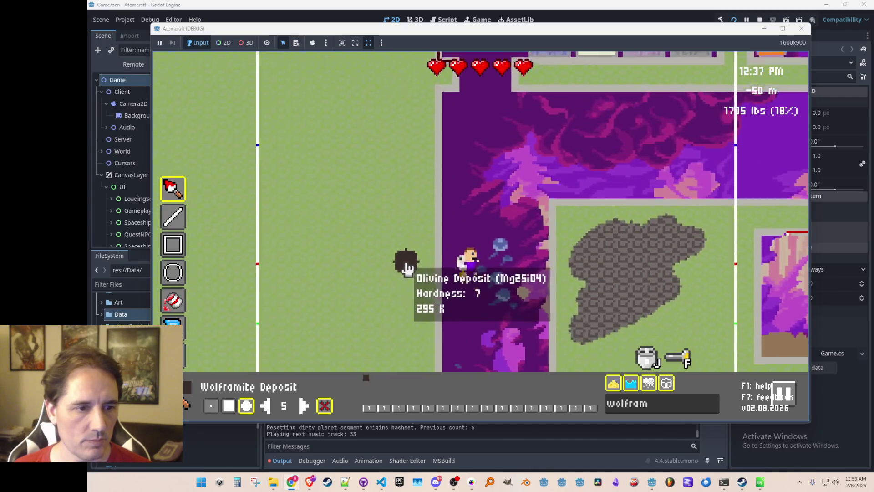
mouse_move(314, 253)
left_mouse_down()
mouse_move(293, 299)
mouse_move(391, 211)
mouse_move(328, 292)
left_mouse_up()
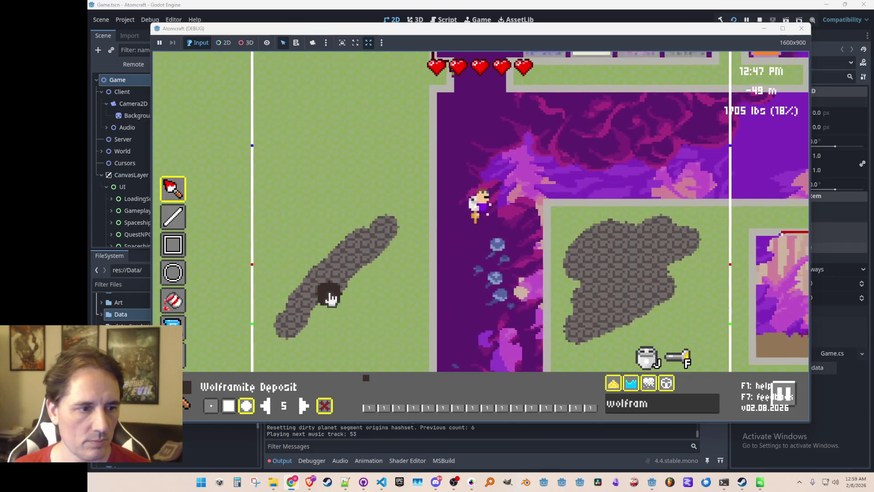
mouse_move(390, 162)
left_mouse_down()
mouse_move(326, 234)
mouse_move(388, 182)
mouse_move(335, 246)
mouse_move(332, 277)
mouse_move(337, 244)
mouse_move(425, 191)
mouse_move(368, 141)
mouse_move(318, 160)
mouse_move(370, 133)
mouse_move(319, 219)
mouse_move(302, 273)
mouse_move(358, 210)
mouse_move(355, 197)
left_mouse_up()
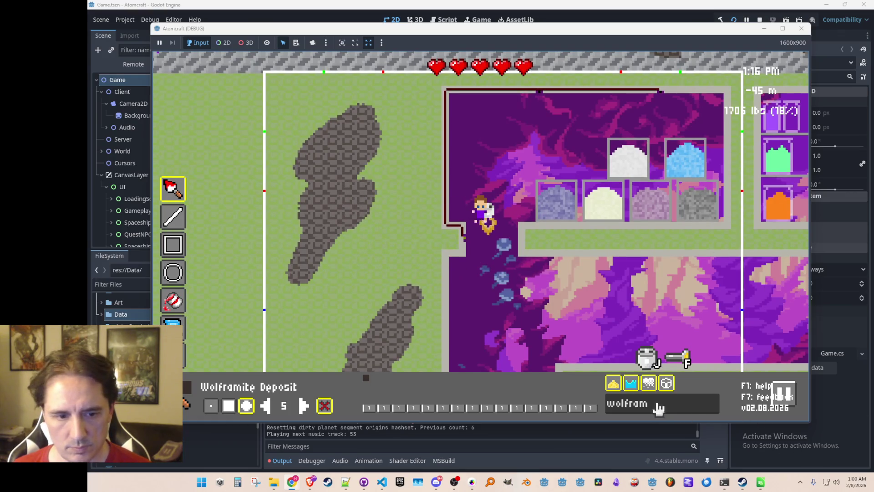
Step: Filter for 'chee' and paint pale Scheelite Deposit over parts of both wolframite patches
key("BackSpace")
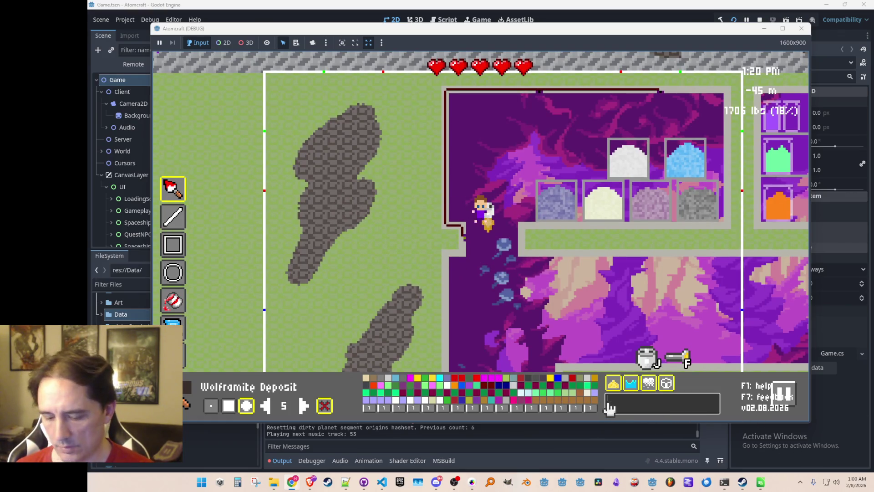
type("schee")
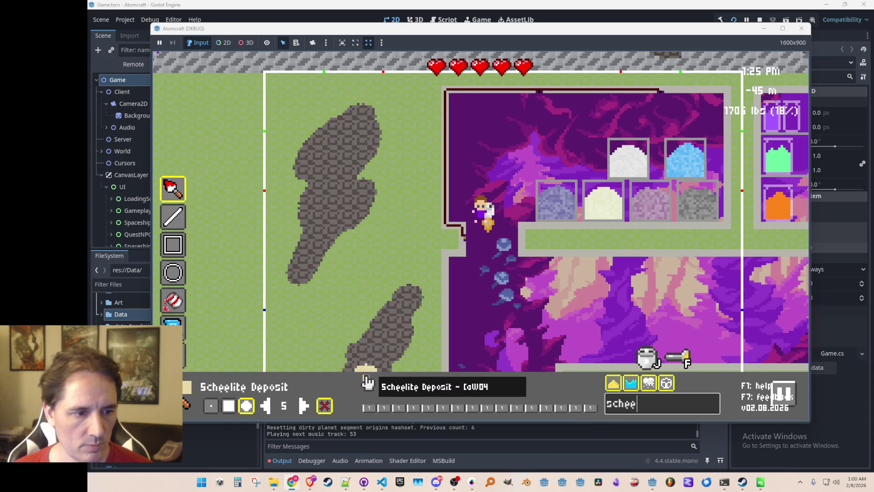
mouse_move(383, 168)
left_mouse_down()
mouse_move(388, 157)
mouse_move(373, 185)
mouse_move(376, 220)
left_mouse_up()
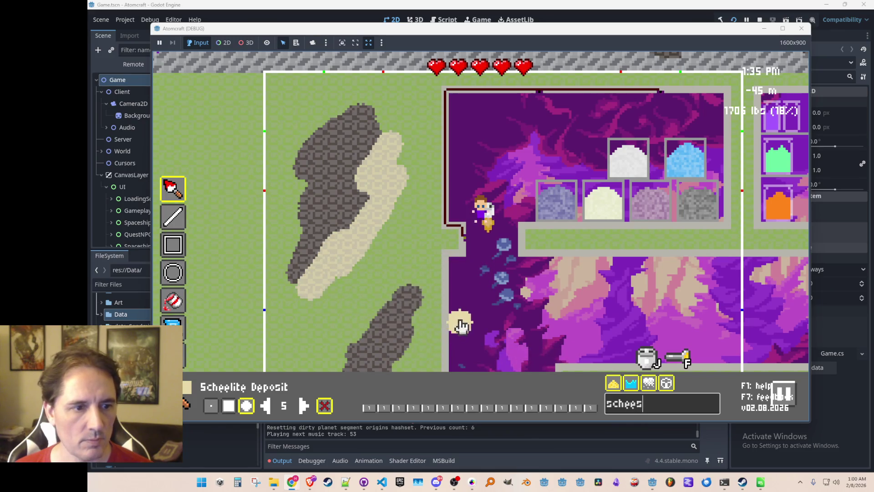
key("s")
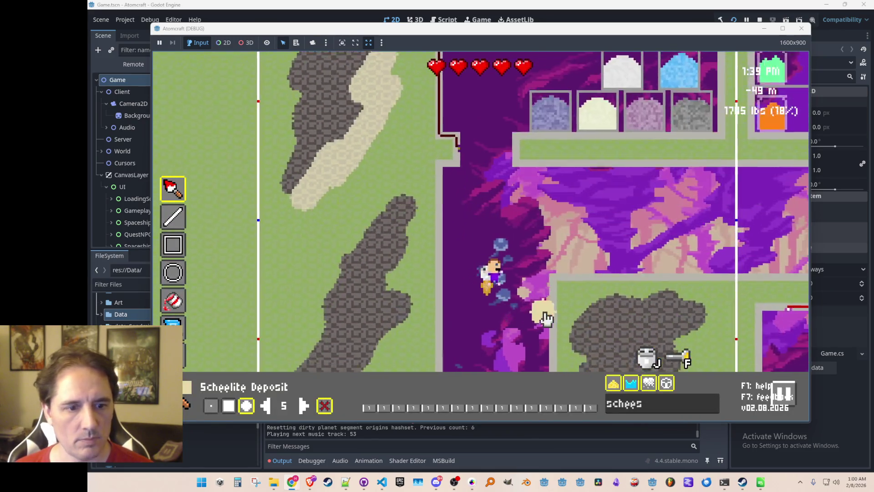
mouse_move(657, 338)
left_mouse_down()
mouse_move(673, 280)
mouse_move(611, 288)
mouse_move(648, 264)
mouse_move(598, 279)
mouse_move(660, 265)
mouse_move(681, 273)
mouse_move(660, 289)
left_mouse_up()
left_click(392, 235)
mouse_move(392, 235)
left_mouse_down()
mouse_move(384, 206)
mouse_move(342, 269)
mouse_move(350, 246)
mouse_move(341, 236)
mouse_move(299, 274)
mouse_move(360, 228)
mouse_move(389, 183)
mouse_move(397, 228)
left_mouse_up()
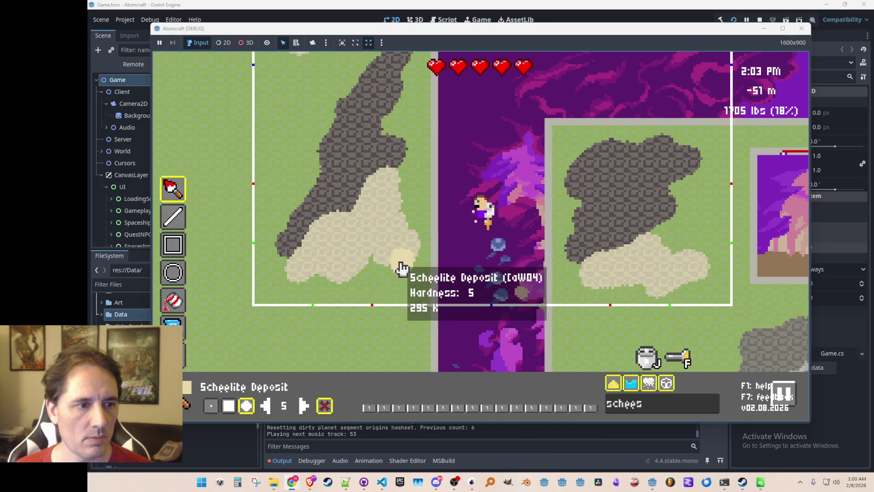
key("w")
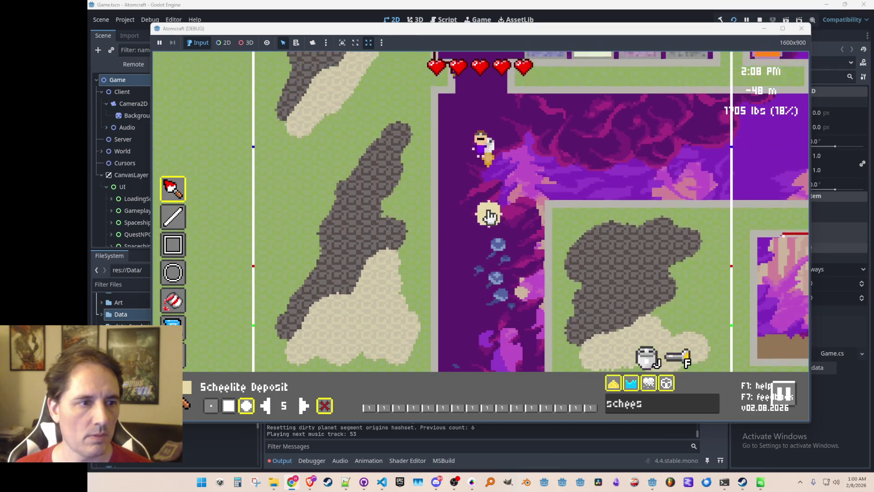
Step: Pick Cooperite Deposit via a 'cooper' search and paint it into the left and right deposits
left_click(584, 400)
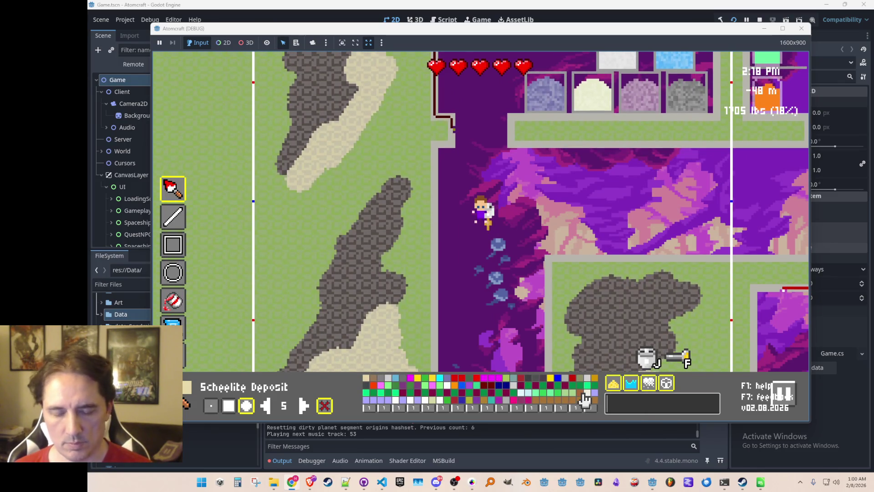
type("ilmen")
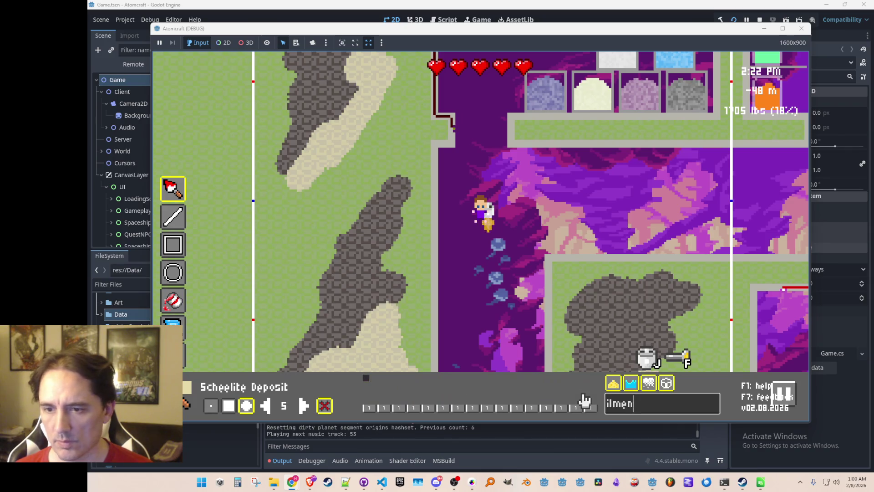
key("BackSpace")
key("BackSpace")
key("BackSpace")
type("cooper")
left_click(372, 387)
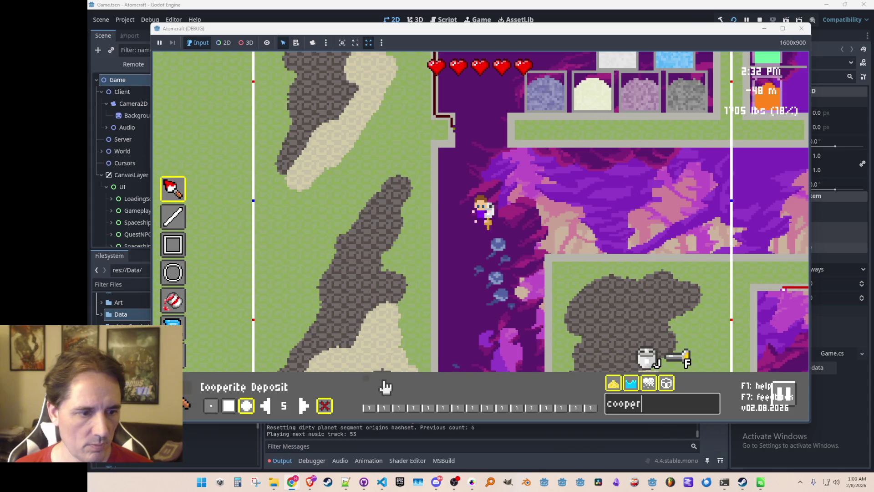
mouse_move(408, 104)
left_mouse_down()
mouse_move(381, 153)
mouse_move(405, 148)
mouse_move(354, 187)
left_mouse_up()
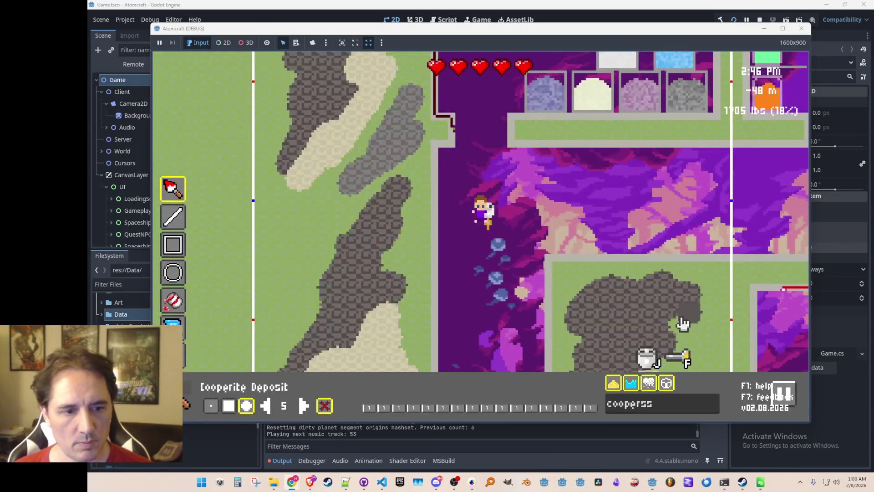
key("s")
mouse_move(687, 193)
left_mouse_down()
mouse_move(665, 220)
mouse_move(683, 191)
mouse_move(686, 206)
mouse_move(722, 203)
mouse_move(682, 235)
left_mouse_up()
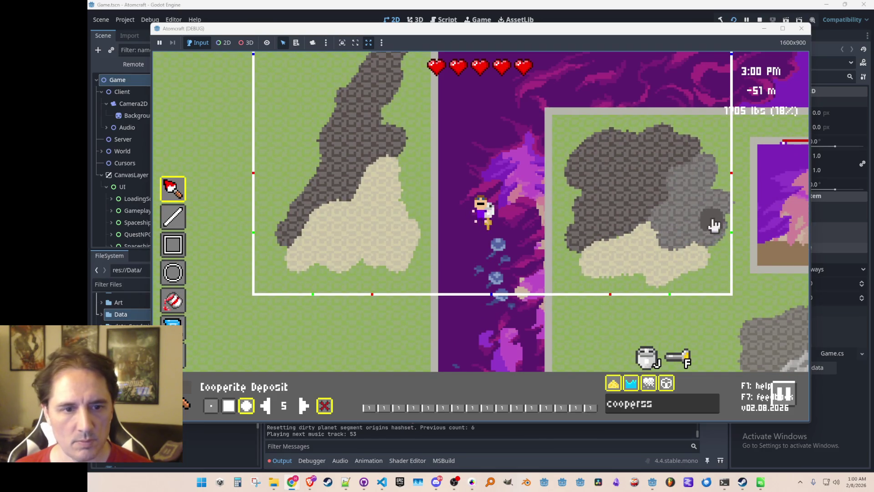
key("w")
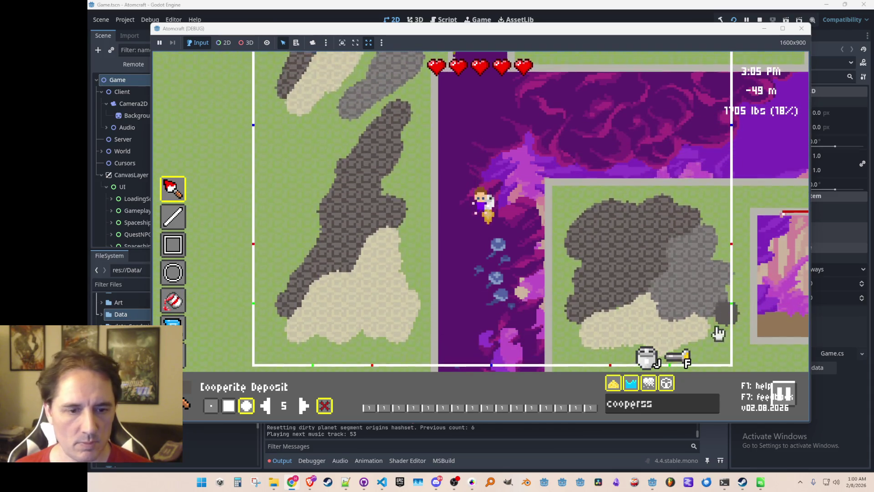
left_click(595, 400)
Step: Pick Olivine Deposit, then paint a Zircon Deposit blob on the left floor
type("oli")
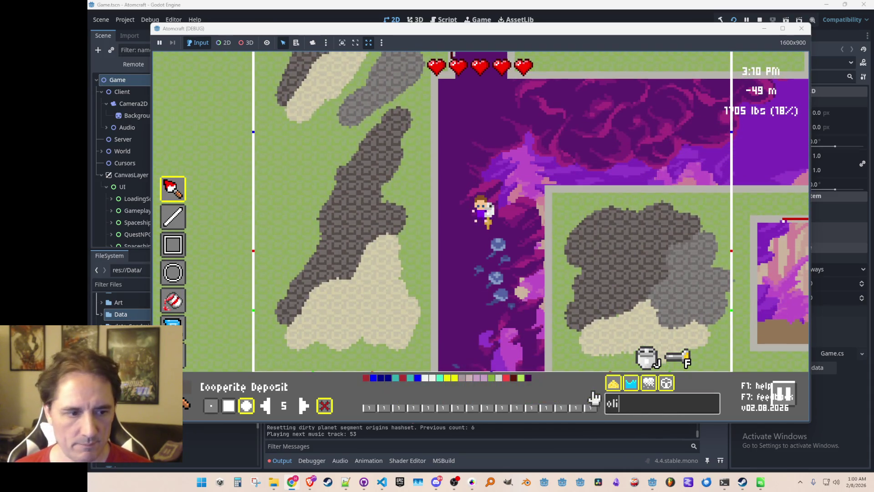
left_click(502, 406)
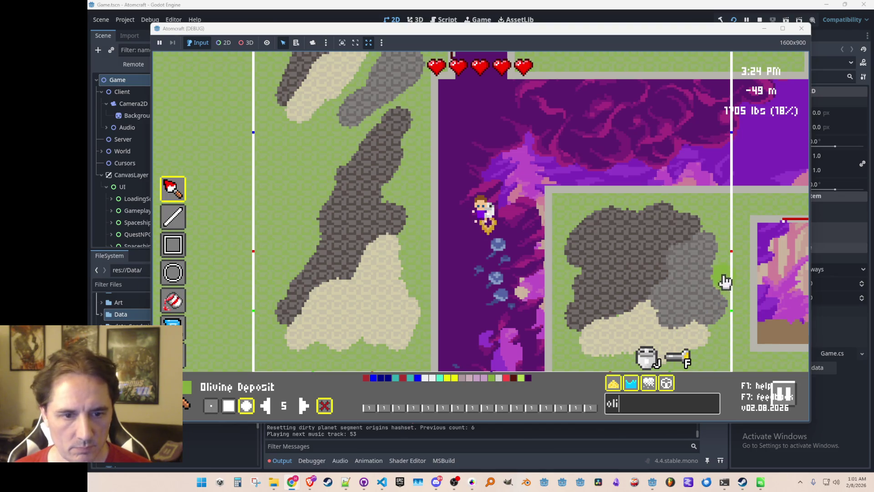
type("w")
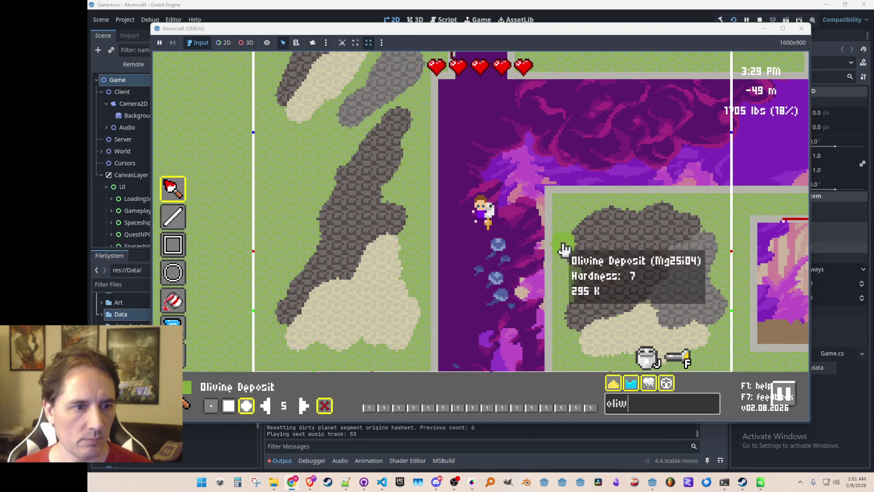
type("wa")
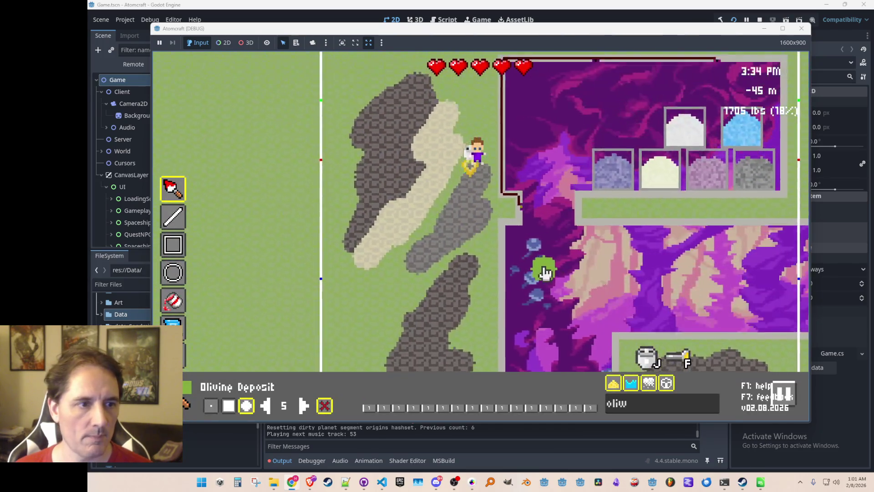
left_click(667, 405)
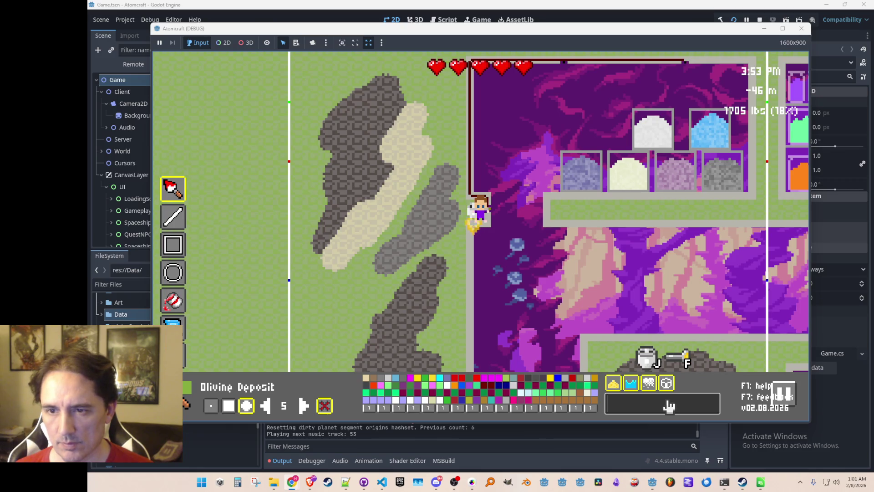
type("zircon")
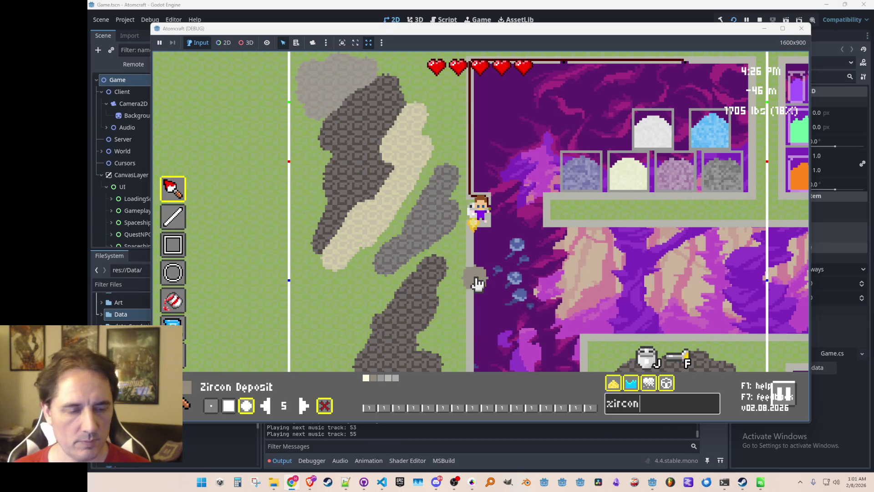
key("Escape")
key("F2")
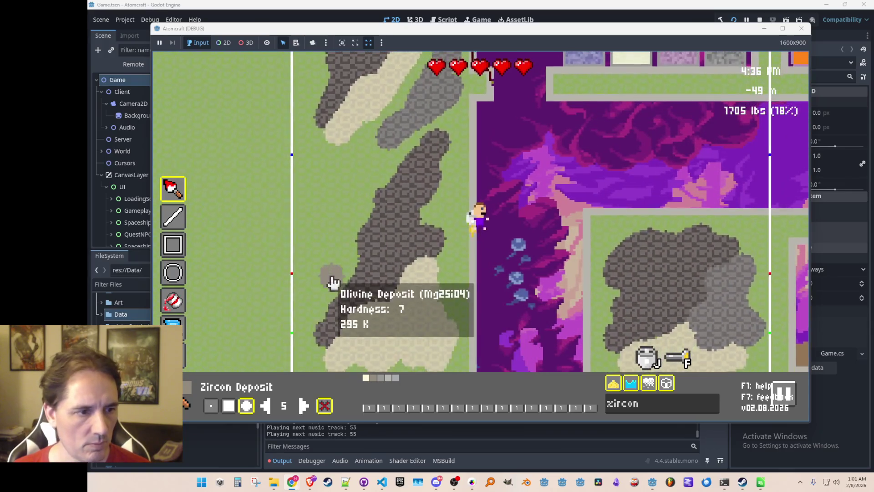
mouse_move(333, 250)
left_mouse_down()
mouse_move(322, 275)
mouse_move(324, 253)
left_mouse_up()
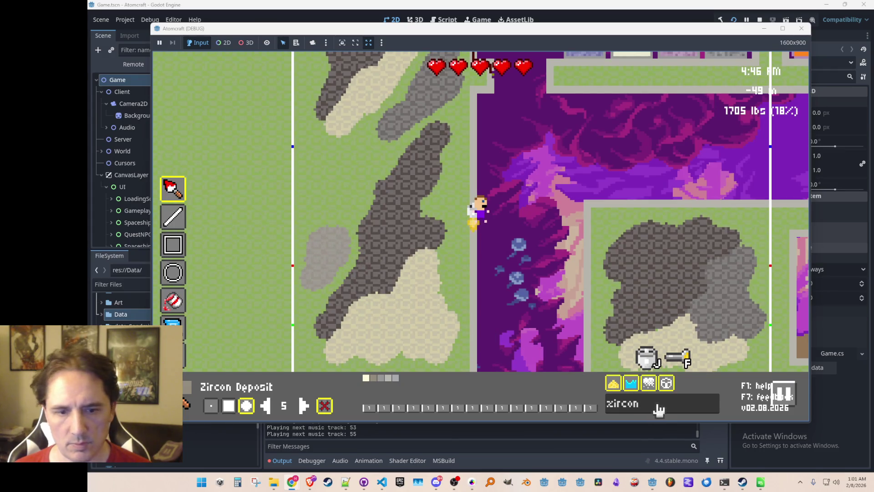
Step: Pick Ilmenite Deposit via an 'ilme' search and dab a small spot into the purple rock
key("BackSpace")
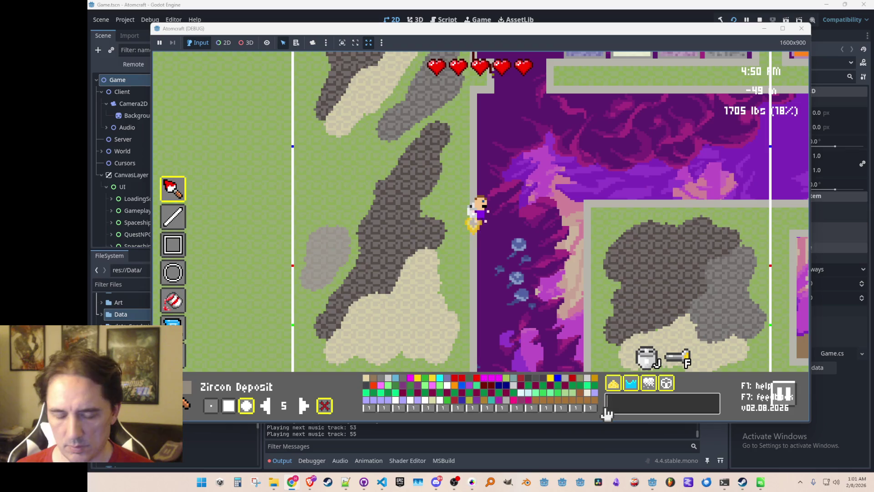
type("ilmen")
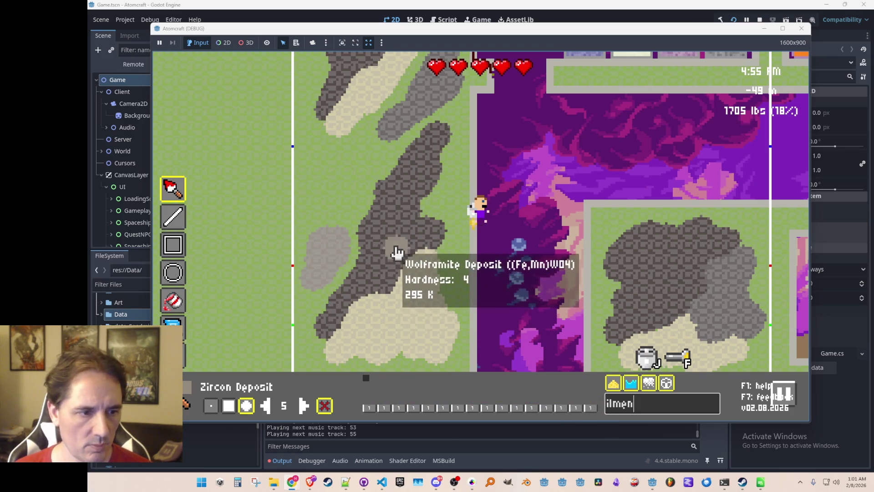
left_click(366, 378)
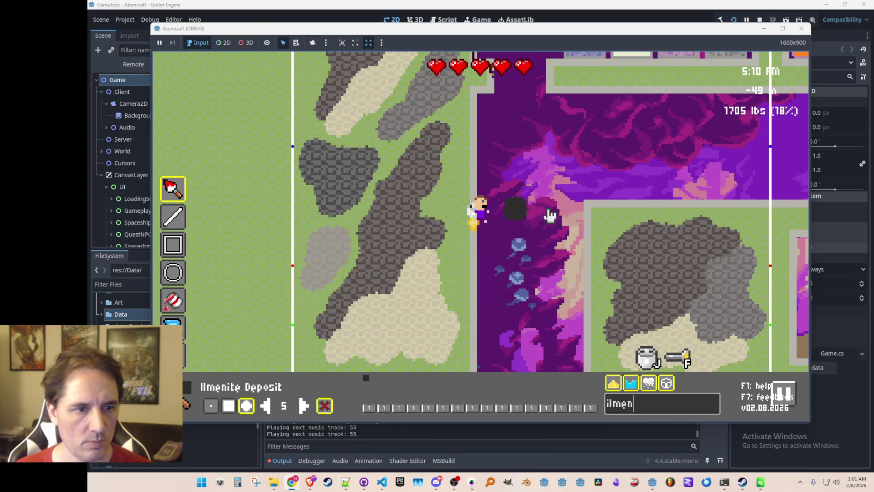
left_click(538, 169)
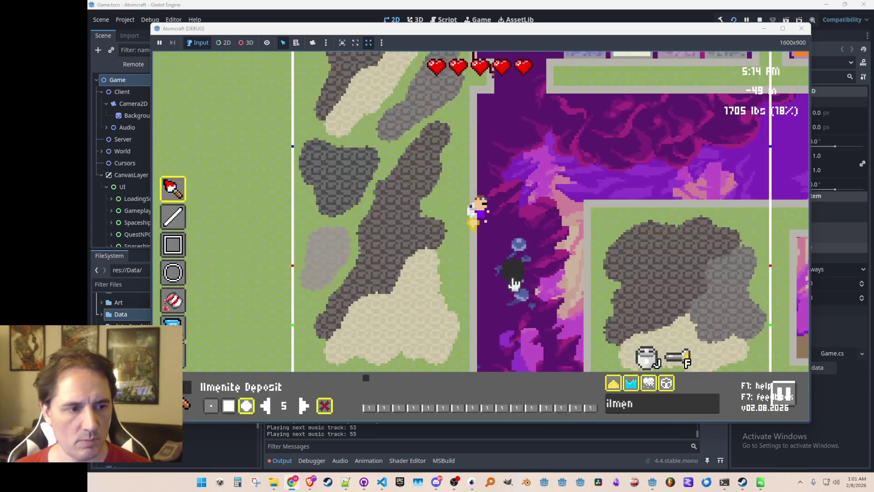
key("w")
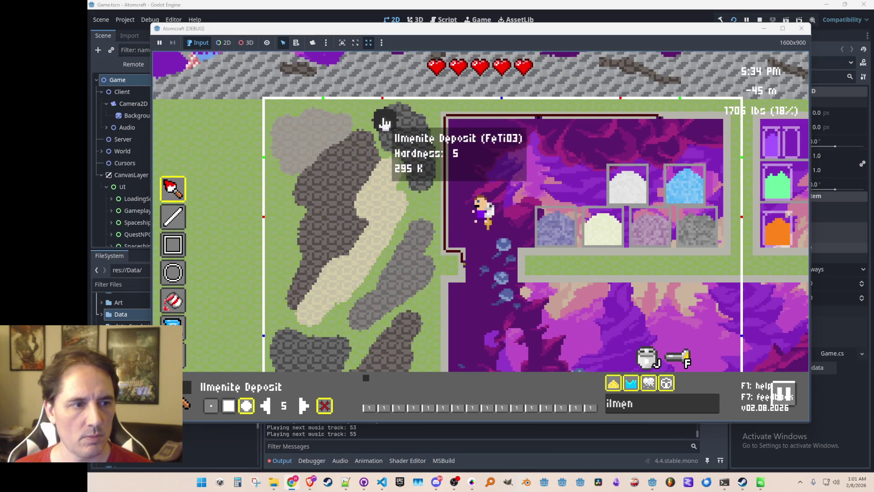
Step: Re-enter the room editor and save the layout to ProcGenRooms as techbase_corner_se_supplies.json
key("s")
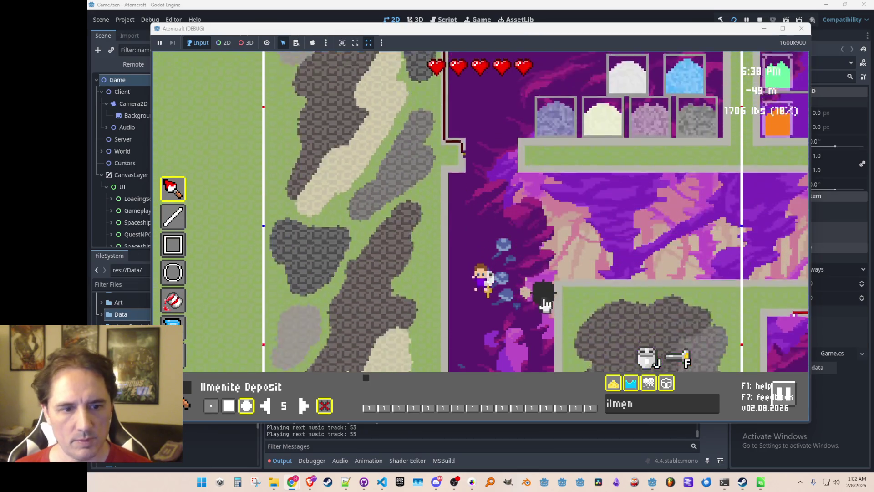
key("Tab")
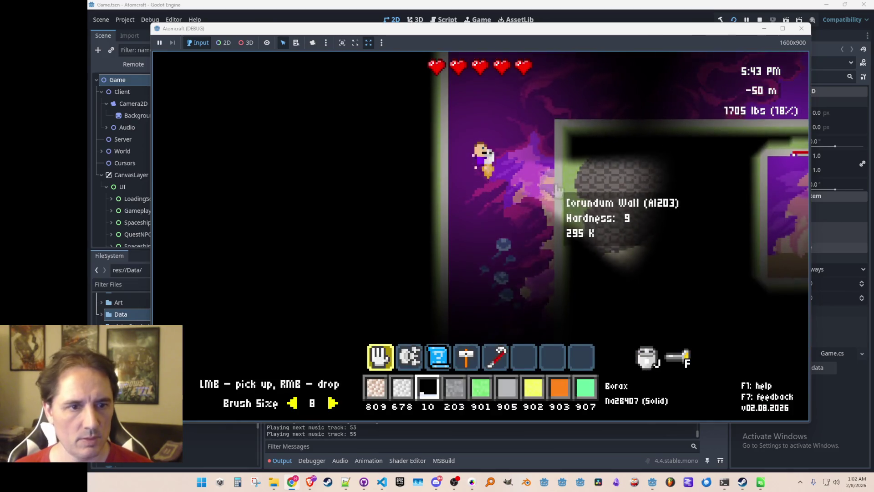
key("w")
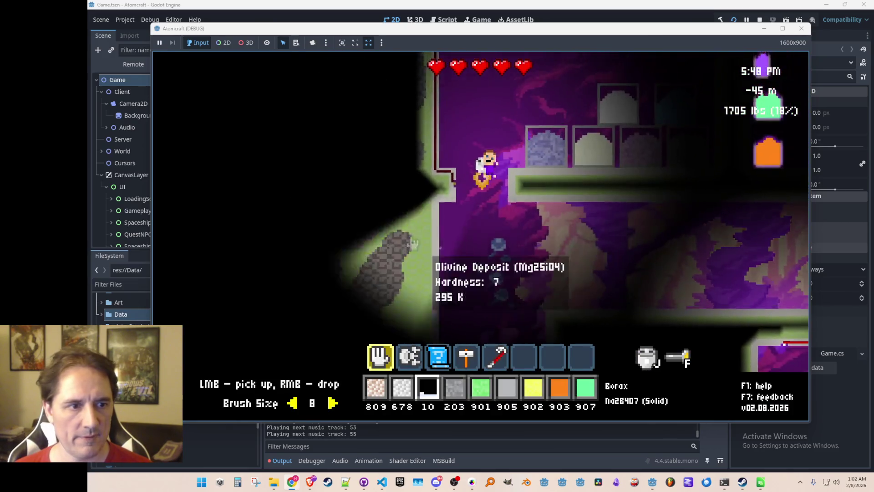
key("Tab")
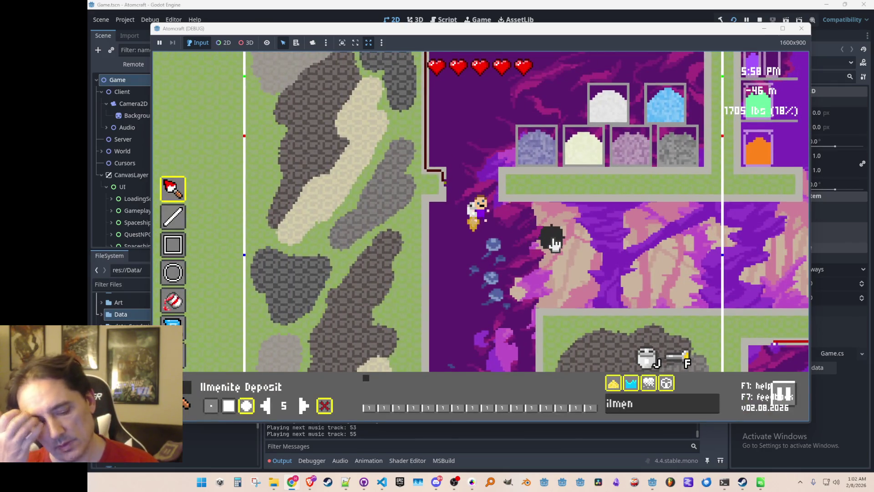
key("ctrl+s")
scroll(481, 241, "down", 5)
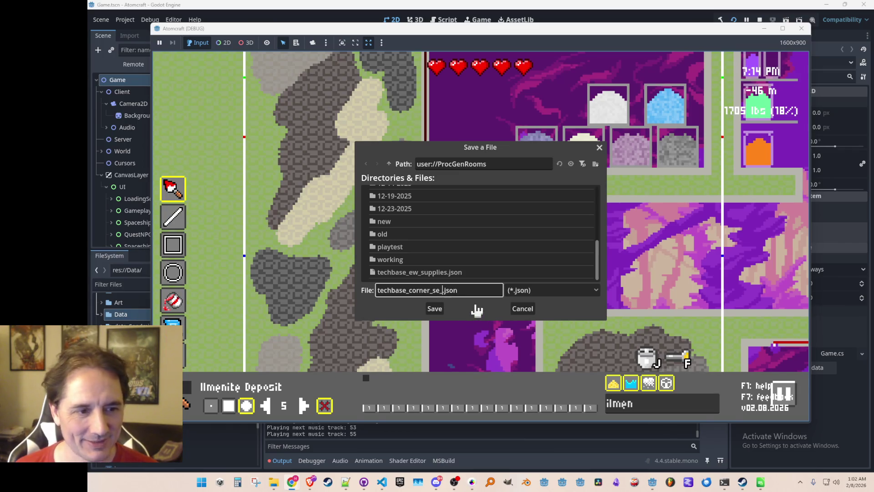
key("Return")
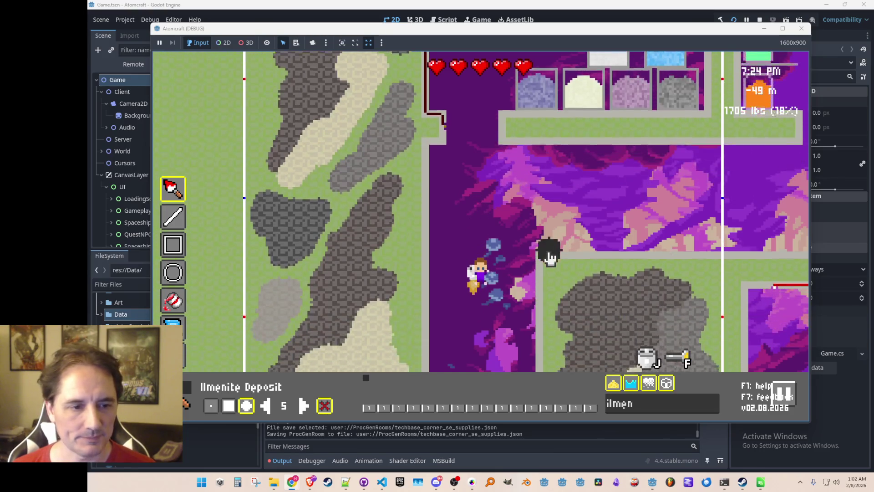
mouse_move(531, 303)
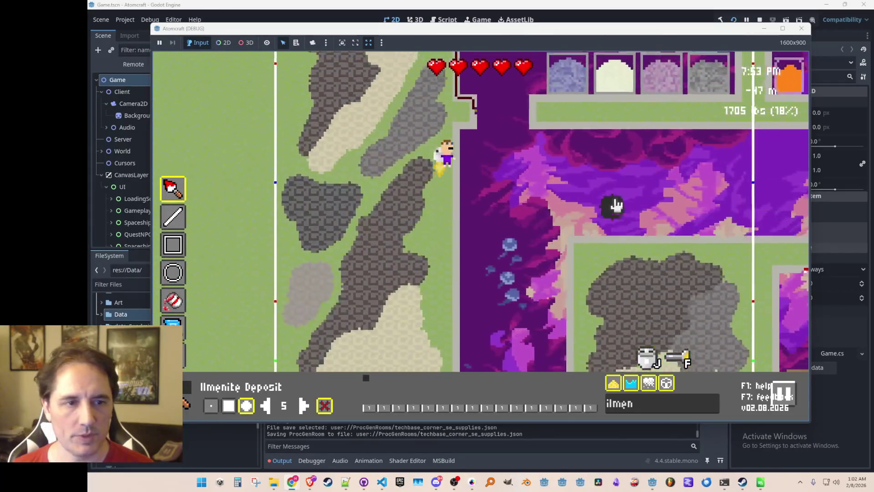
Step: Set a square size-10 brush and paint Ilmenite Deposit strips and lines across the grass
key("d")
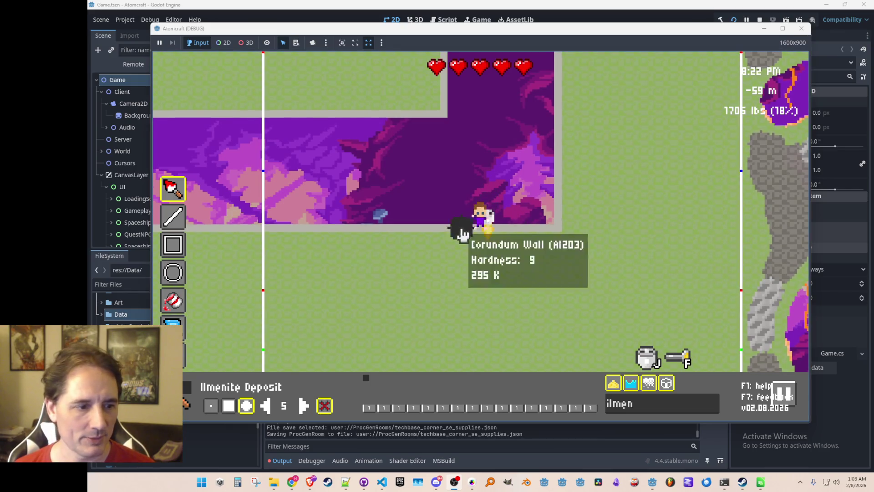
left_click(229, 405)
left_click(303, 406)
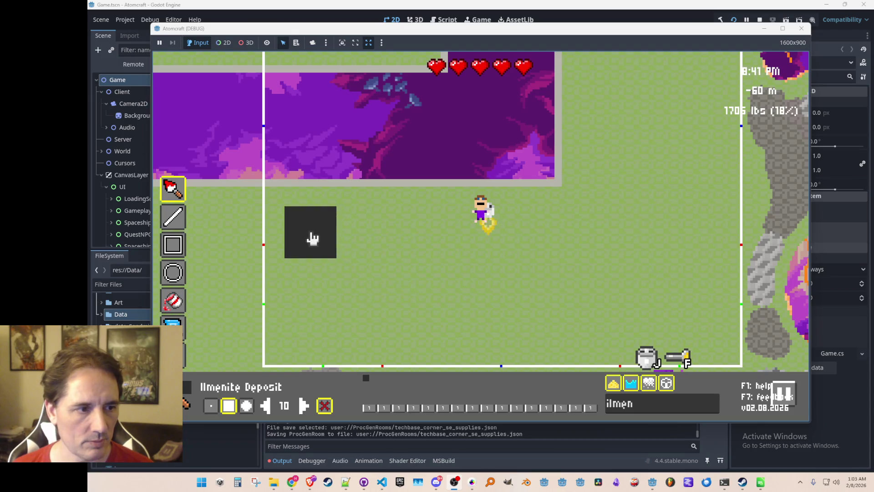
left_click_drag(310, 236, 506, 242)
left_click(176, 218)
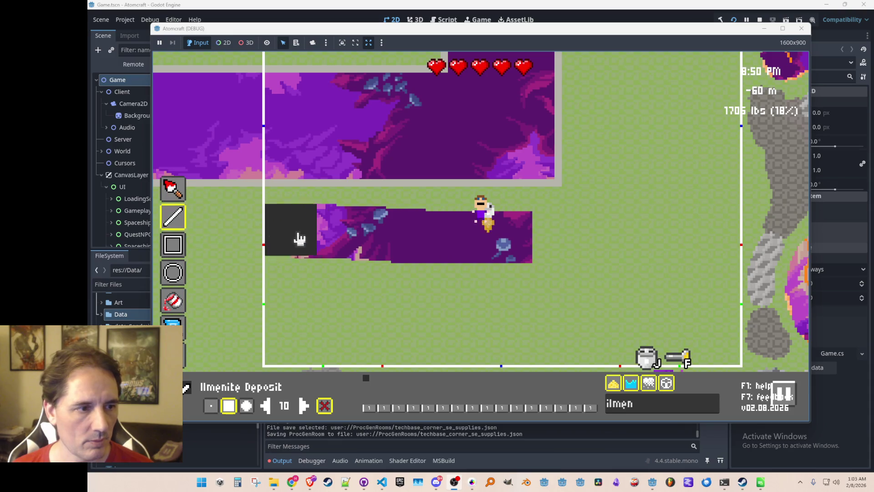
mouse_move(500, 238)
left_mouse_down()
mouse_move(609, 228)
mouse_move(689, 234)
mouse_move(692, 318)
mouse_move(342, 336)
mouse_move(313, 325)
mouse_move(307, 275)
mouse_move(311, 326)
left_mouse_up()
mouse_move(355, 283)
left_mouse_down()
mouse_move(619, 275)
mouse_move(655, 284)
left_mouse_up()
Step: Extend the purple Ilmenite rock over the wall and remaining green strips to the right
key("w")
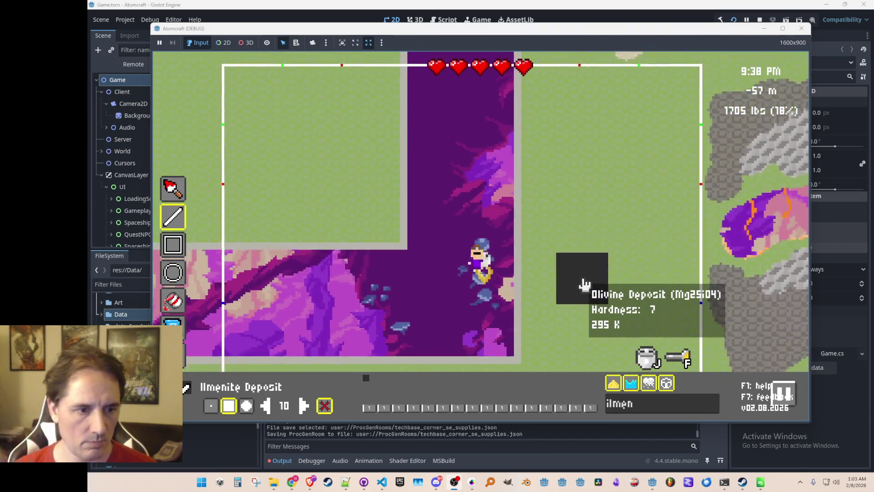
left_click_drag(667, 415, 587, 408)
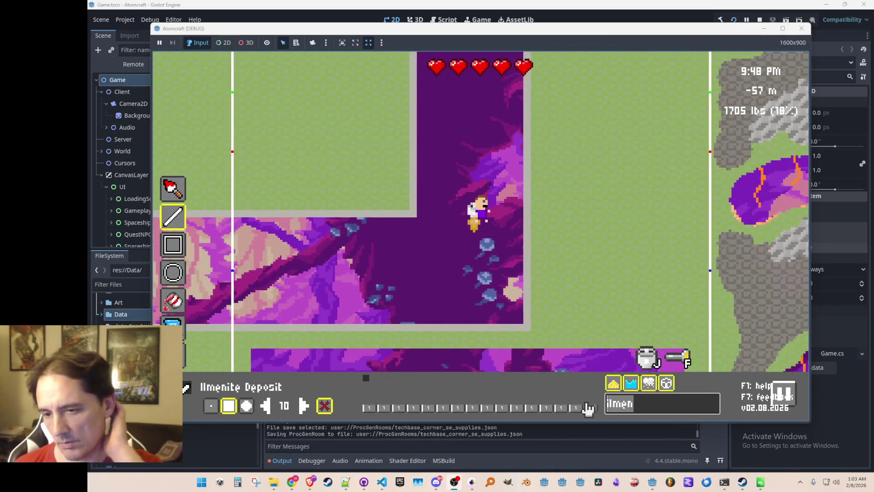
key("BackSpace")
type("corun")
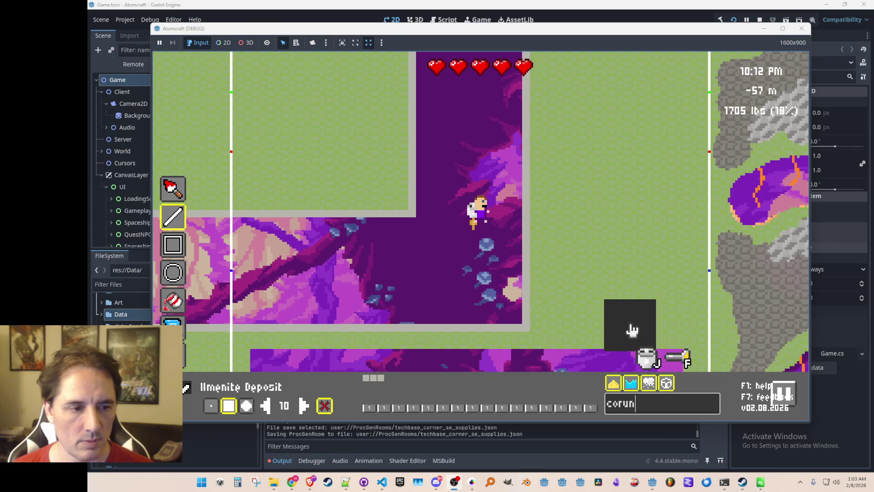
type("ss")
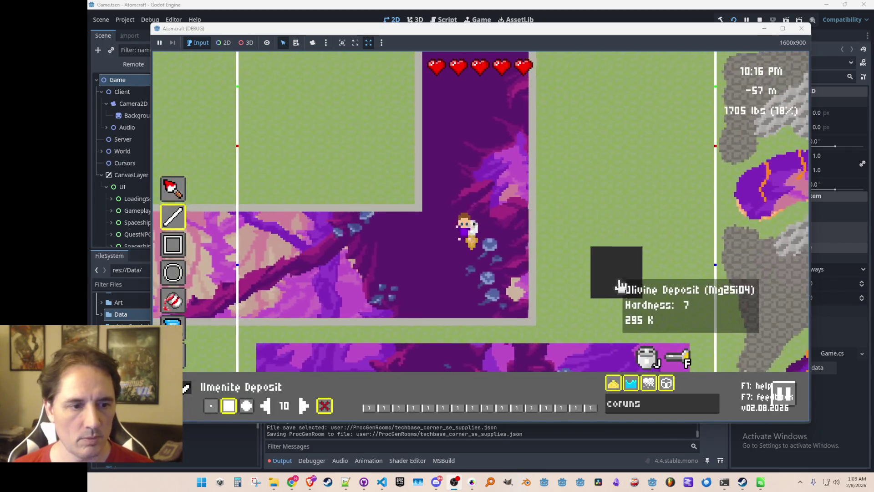
type("w")
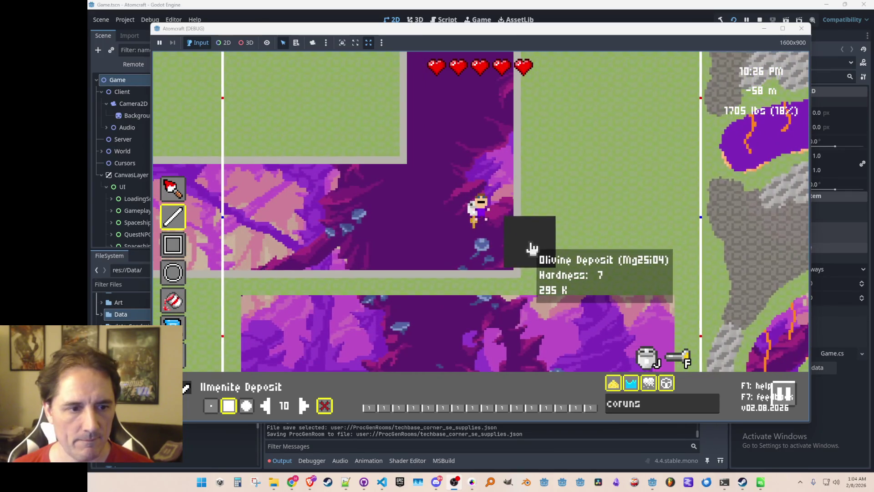
left_click_drag(532, 252, 565, 253)
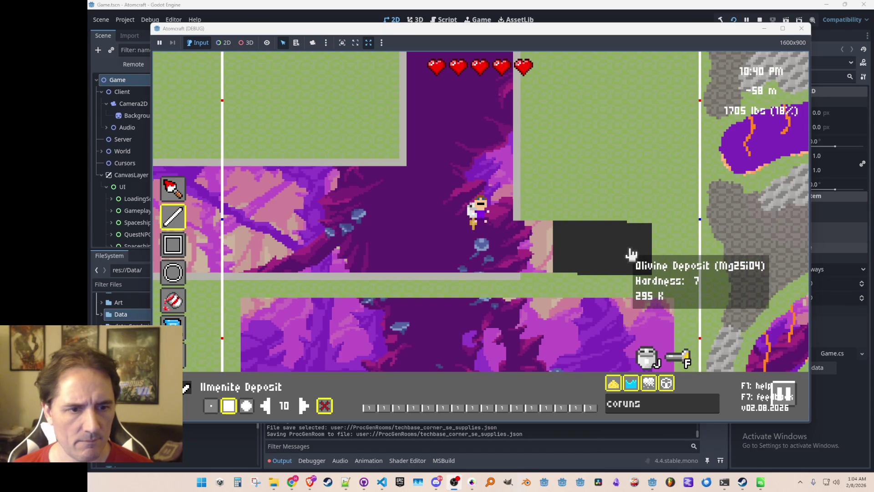
mouse_move(650, 252)
left_mouse_down()
mouse_move(732, 297)
mouse_move(626, 310)
left_mouse_up()
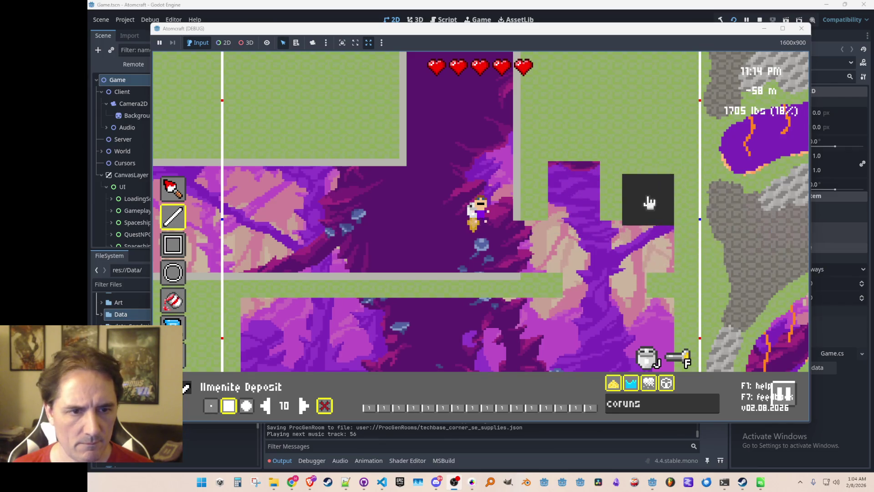
mouse_move(650, 193)
left_mouse_down()
mouse_move(619, 193)
mouse_move(628, 292)
left_mouse_up()
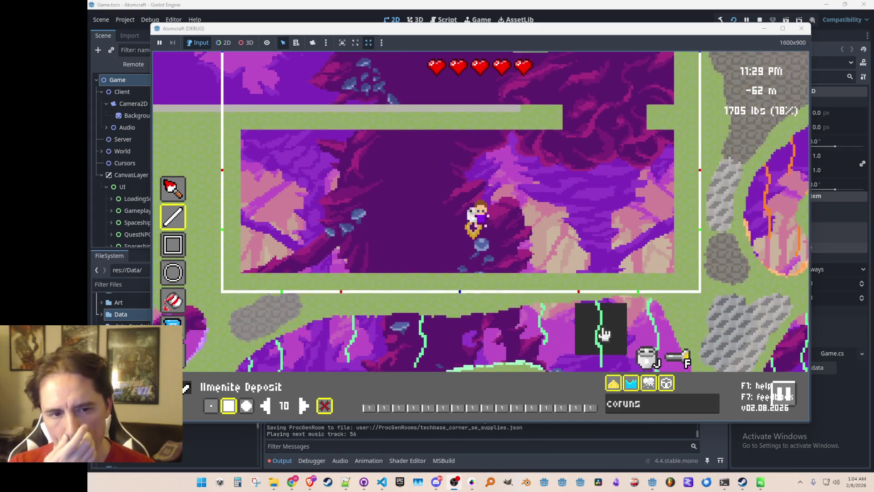
Step: Select Corundum Wall as the painting material
key("w")
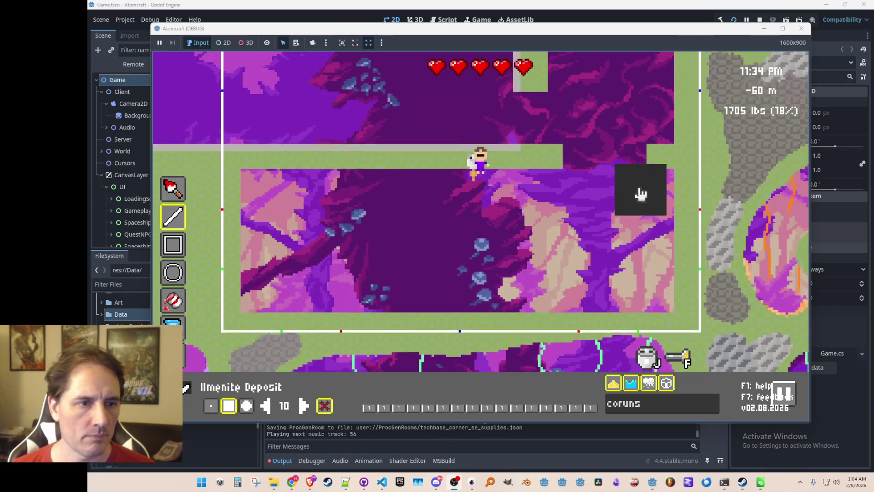
key("w")
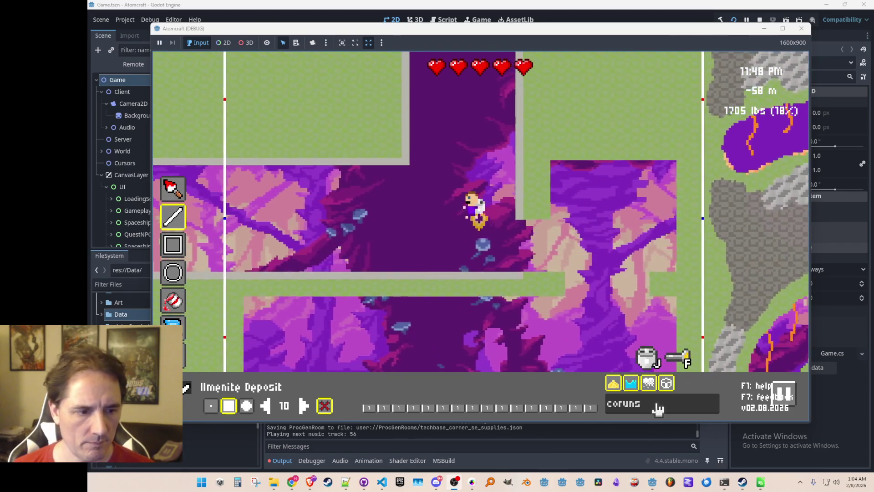
left_click(638, 397)
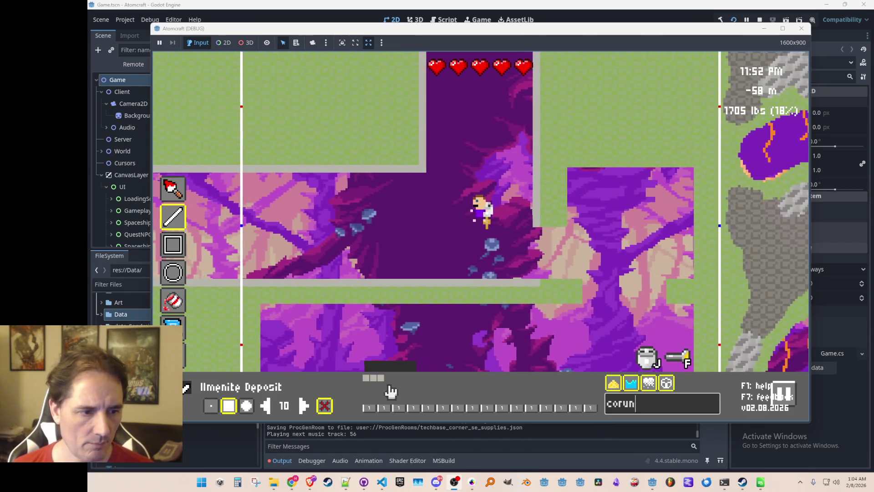
left_click(384, 385)
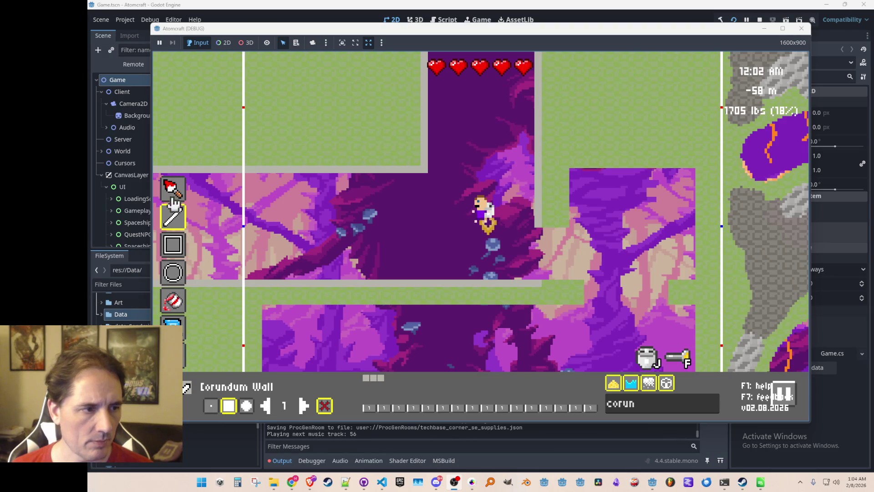
Step: Draw Corundum Wall lines along the area's top, room edge and ground band, then leave the editor
mouse_move(548, 227)
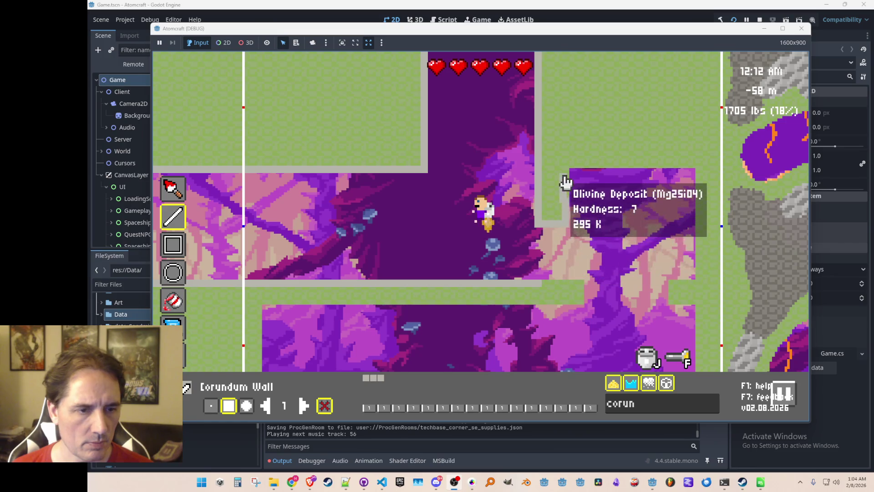
left_click_drag(567, 170, 693, 172)
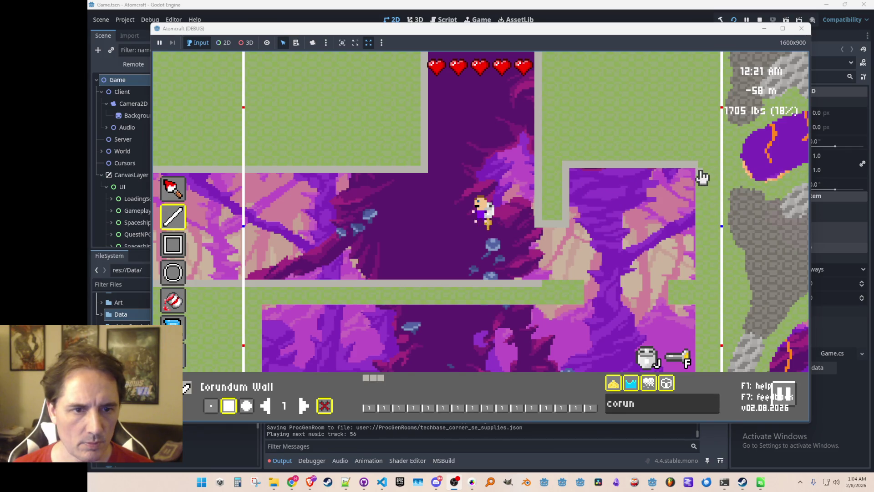
key("d")
key("d")
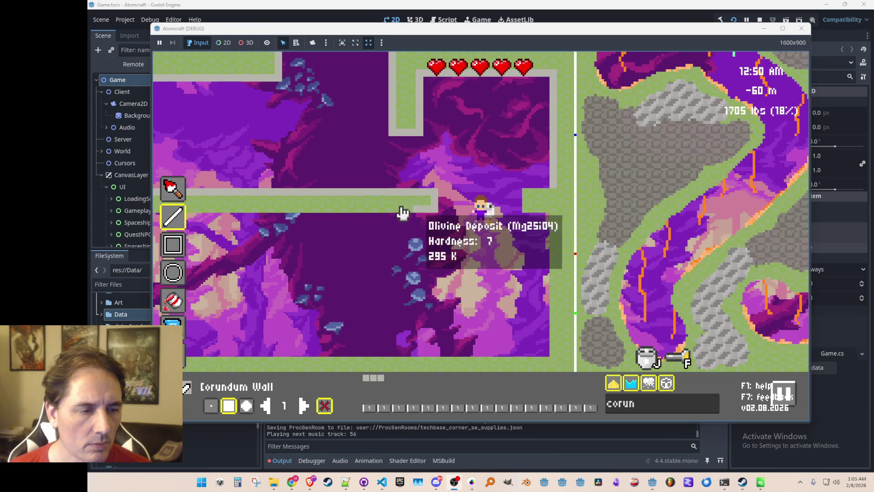
left_click_drag(400, 211, 264, 205)
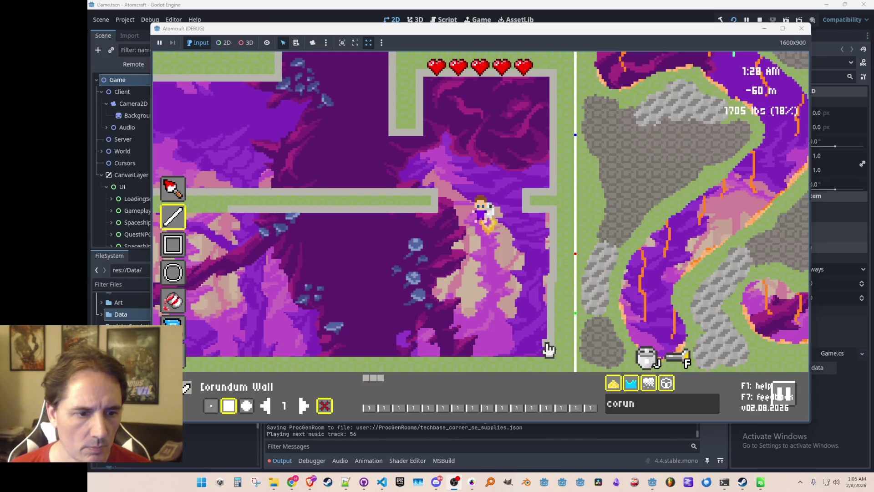
key("s")
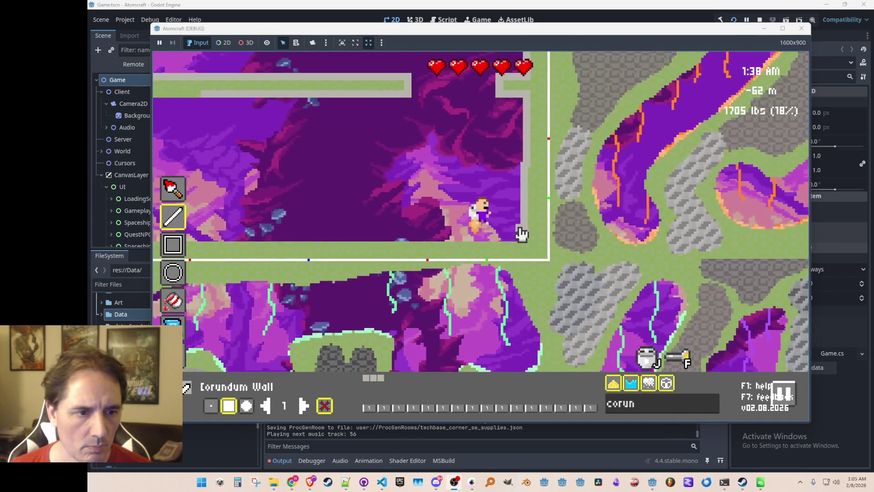
mouse_move(523, 172)
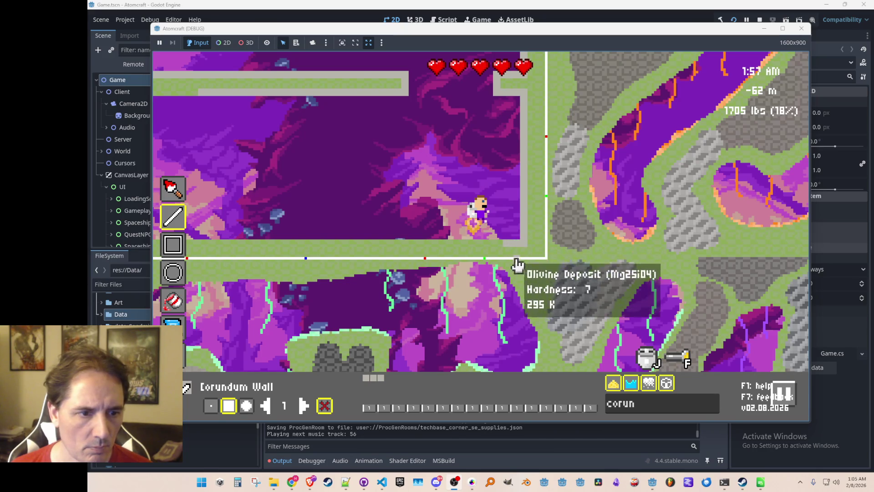
left_click_drag(508, 249, 244, 256)
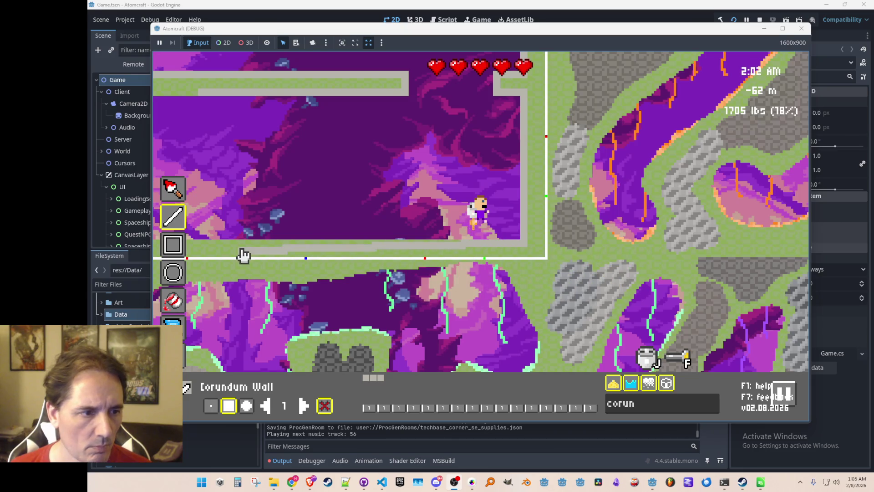
key("a")
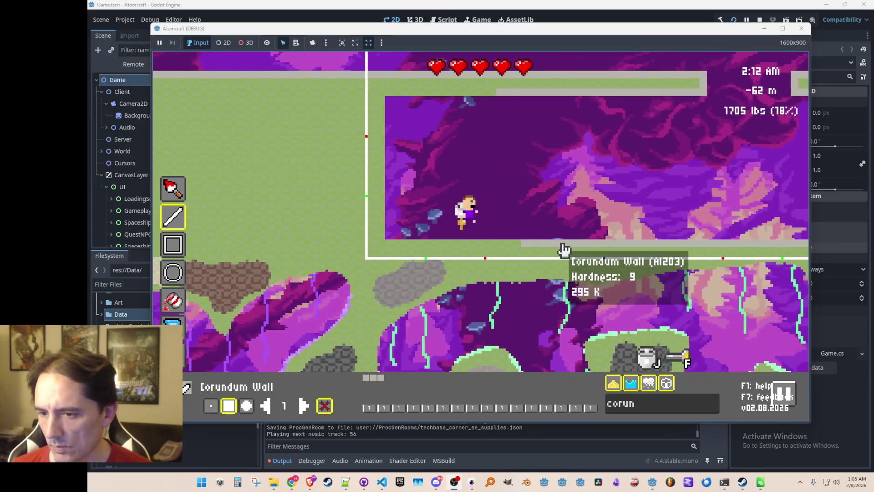
mouse_move(527, 248)
left_mouse_down()
mouse_move(391, 249)
mouse_move(388, 105)
mouse_move(486, 96)
left_mouse_up()
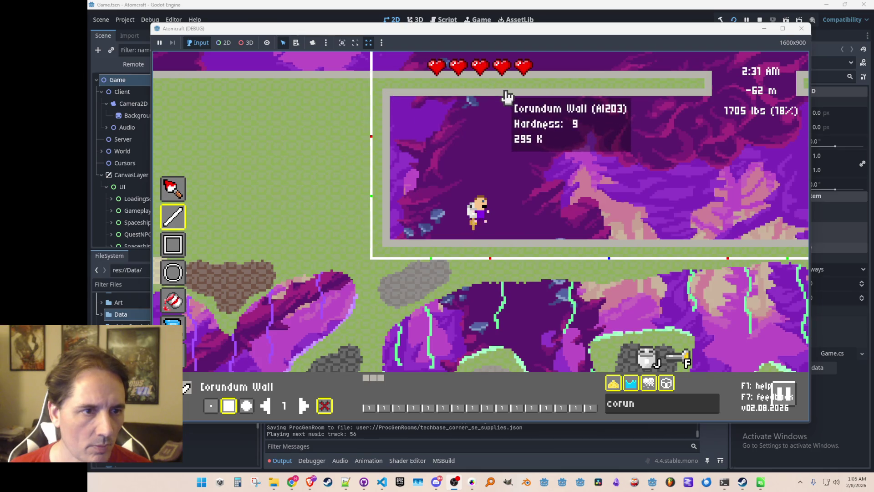
key("Escape")
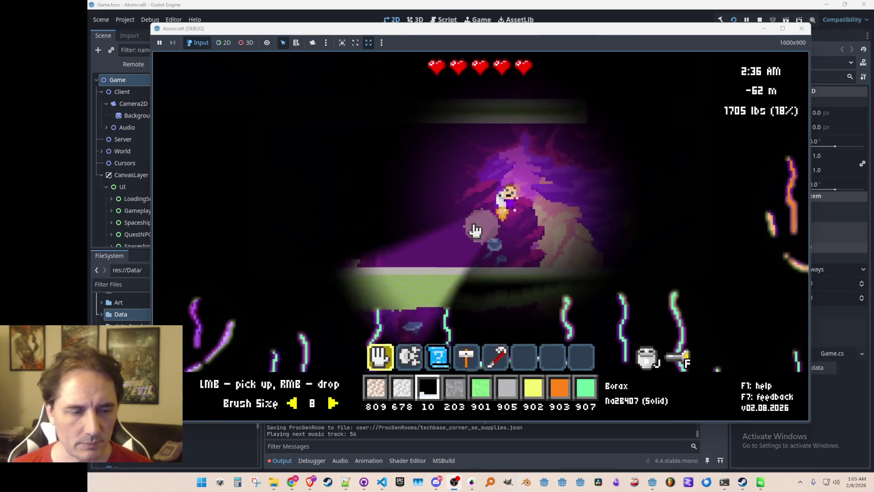
Step: Fly through the lower corridor and purple rooms, then up the shaft
key("a")
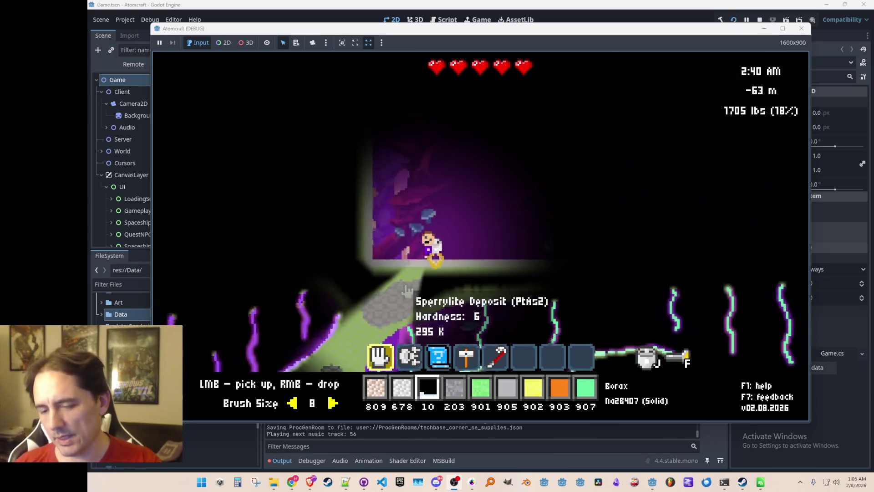
key("w")
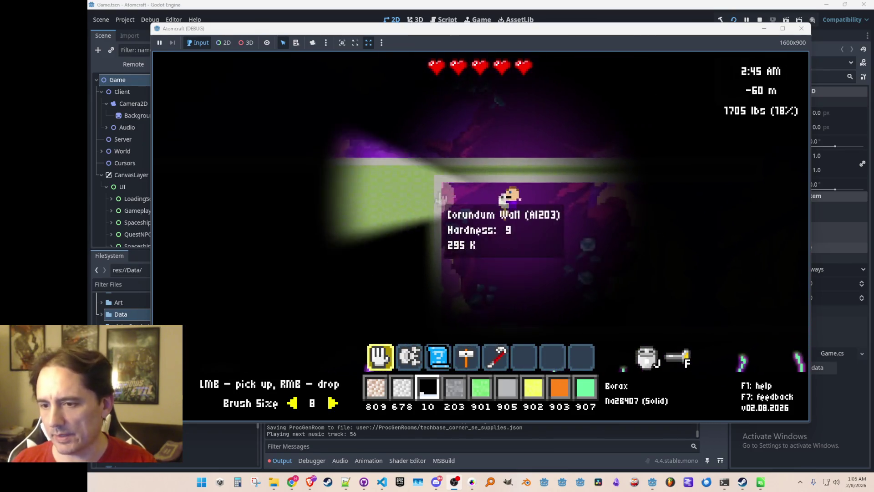
key("d")
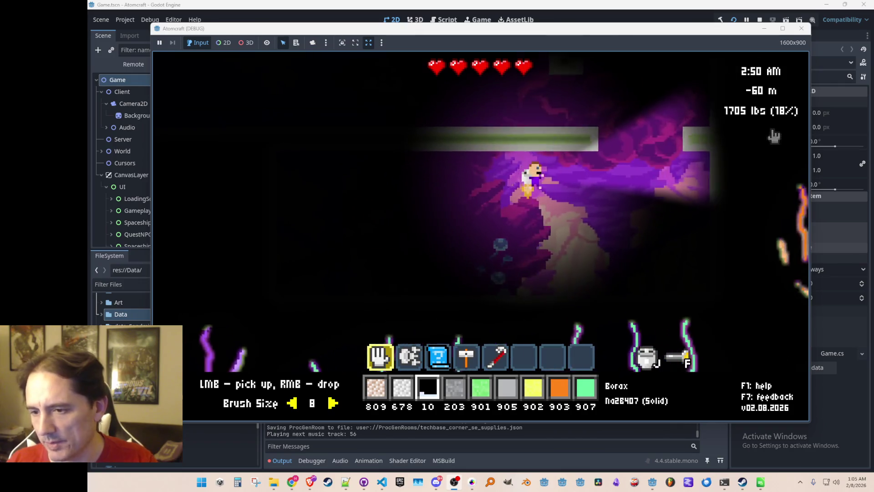
key("w")
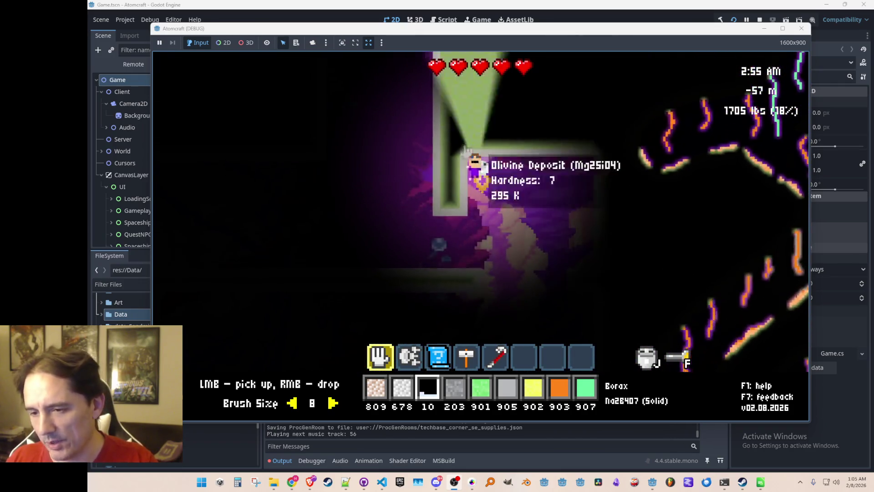
key("a")
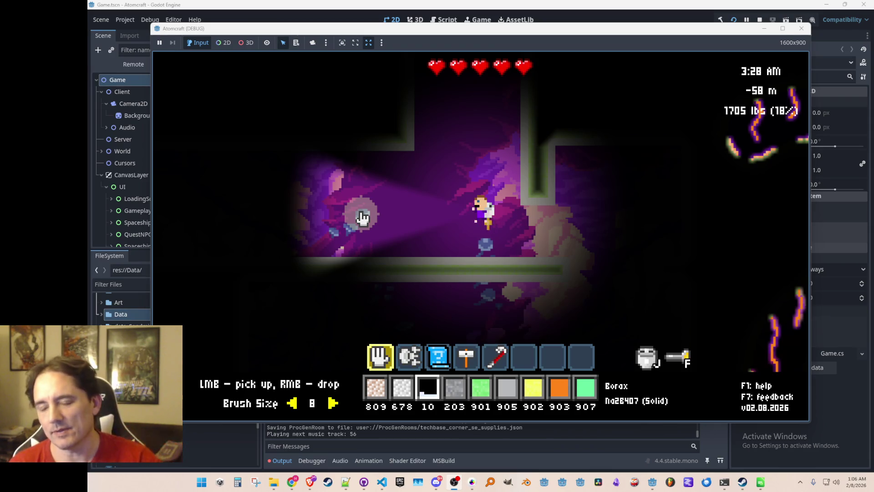
key("d")
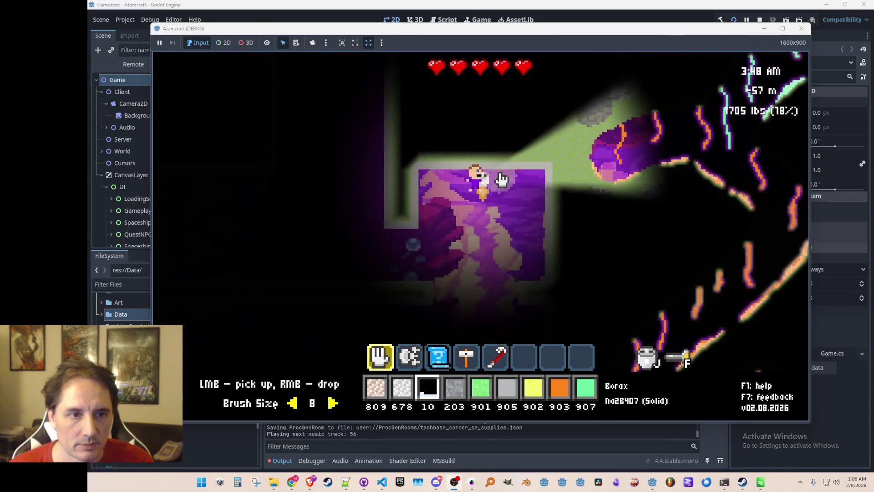
key("a")
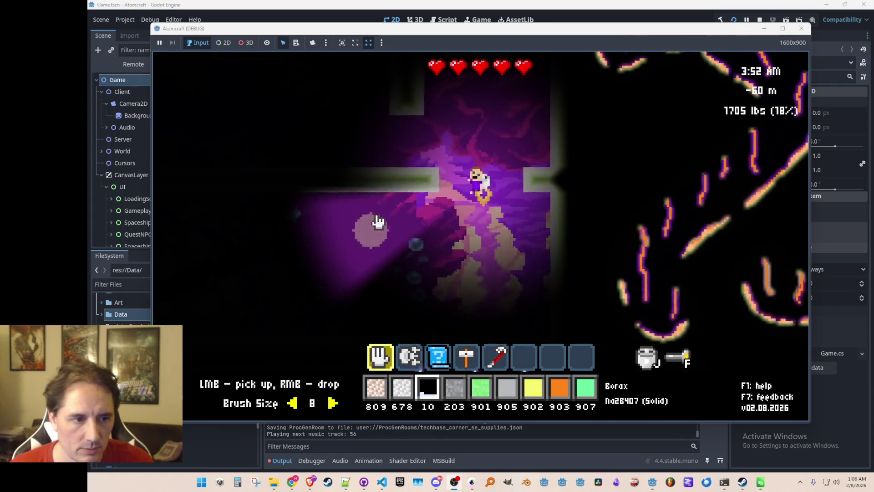
key("w")
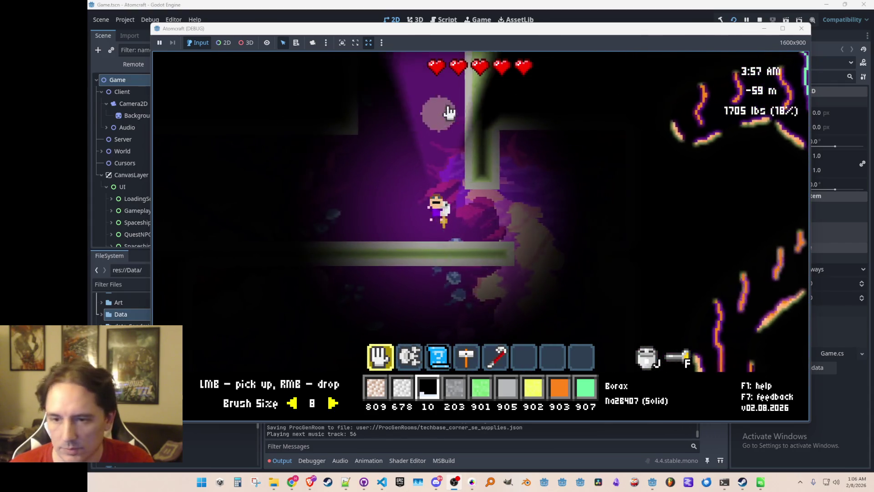
key("w")
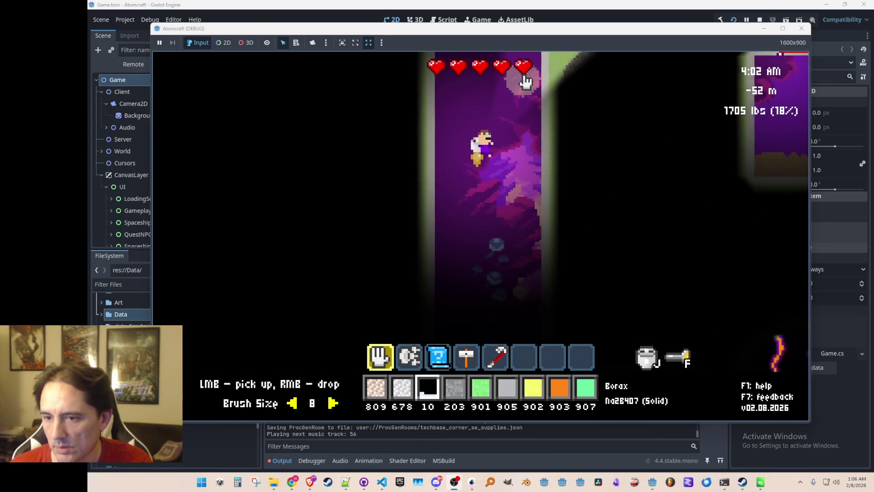
key("w")
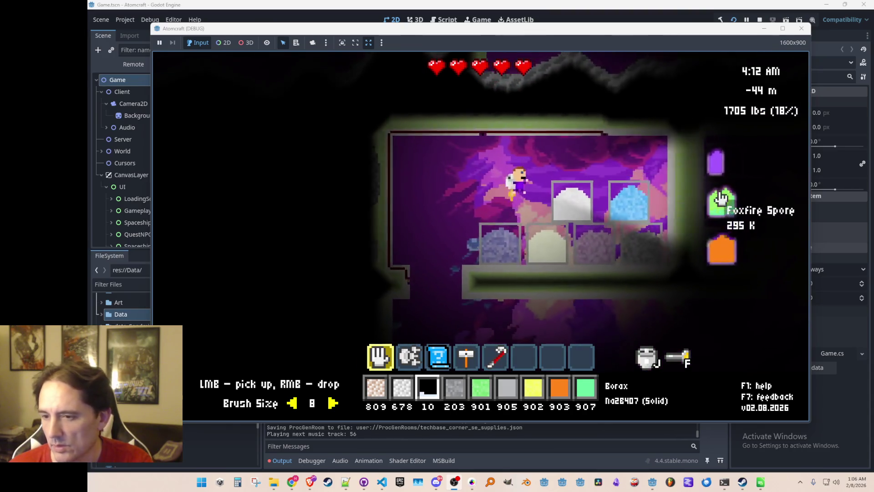
Step: Tour the supplies and shelf rooms, return to the purple room, and enter the world editor view
key("a")
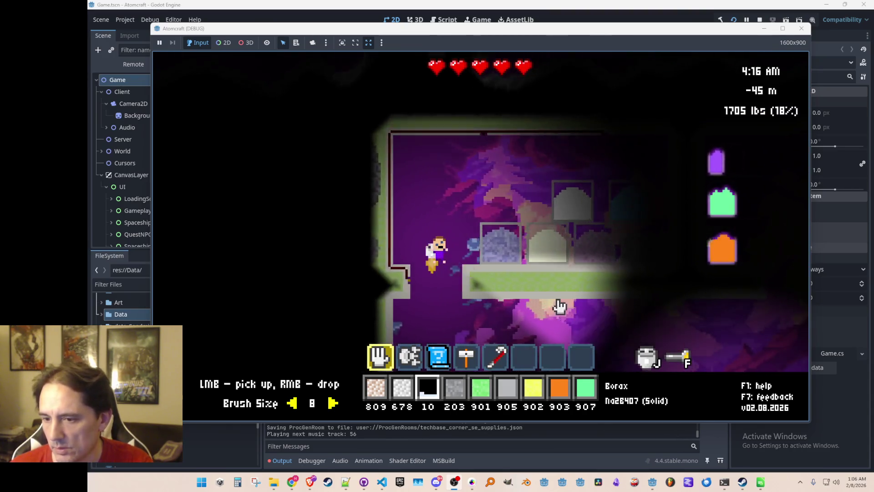
key("d")
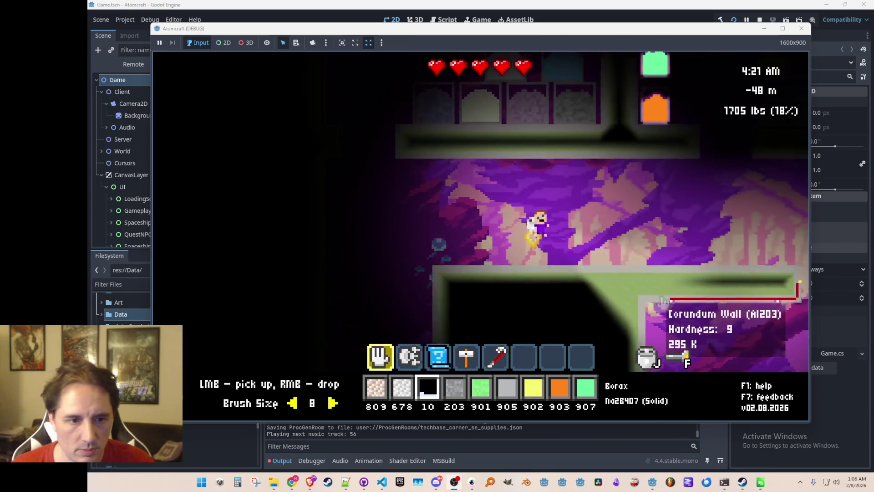
key("w")
key("d")
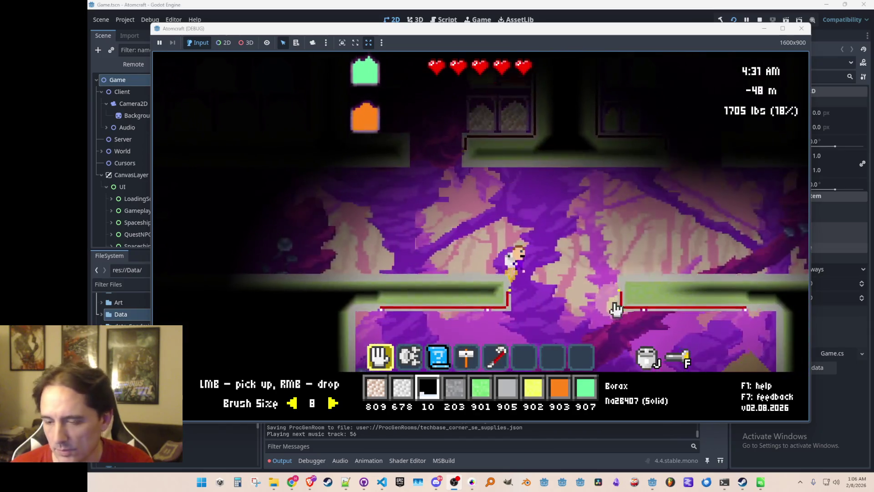
key("w")
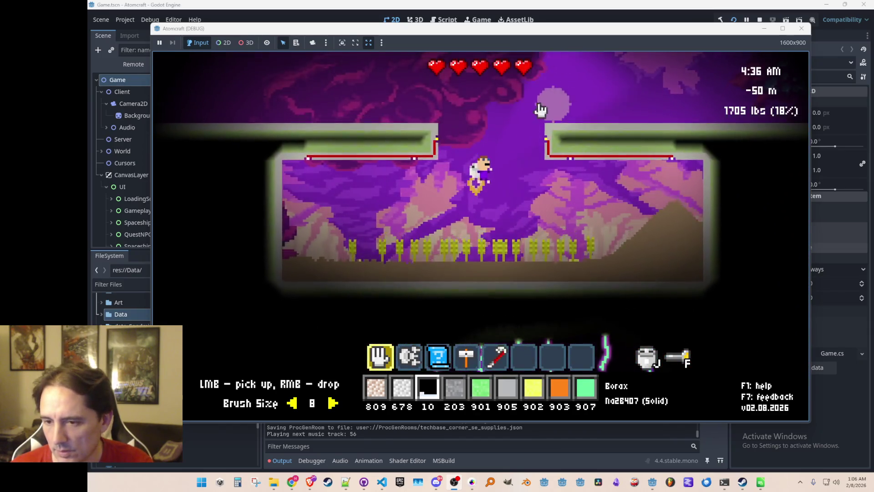
key("a")
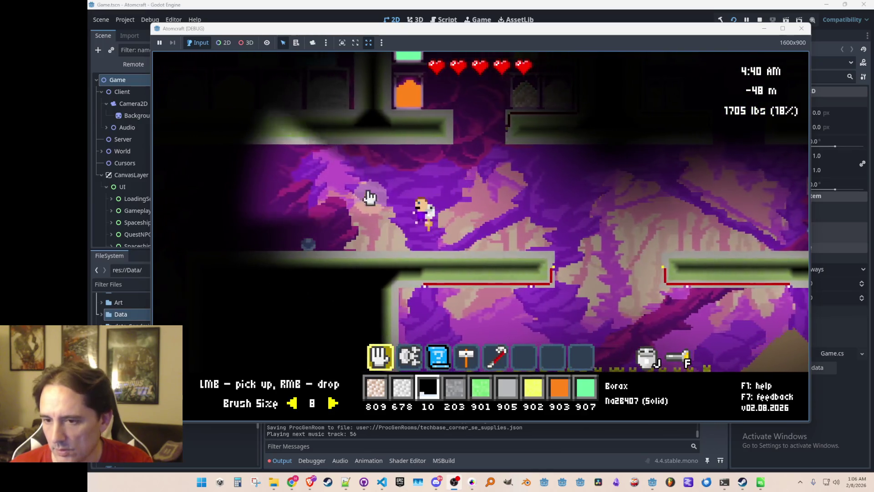
key("a")
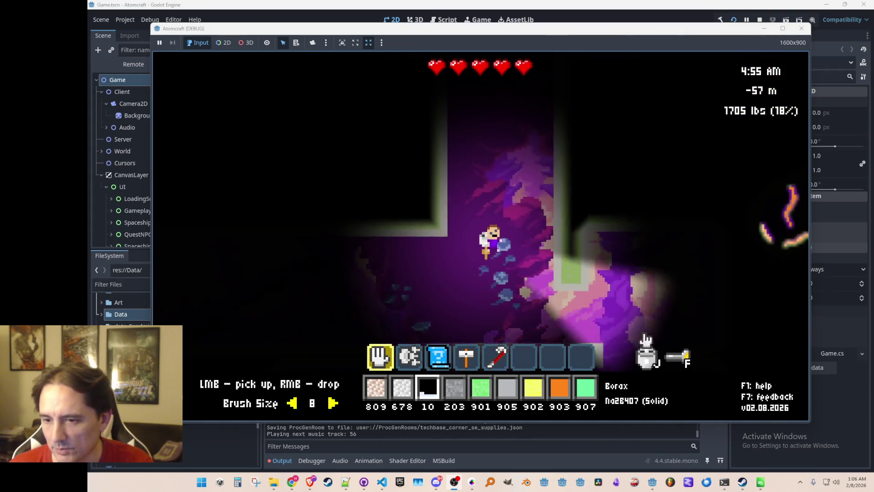
key("a")
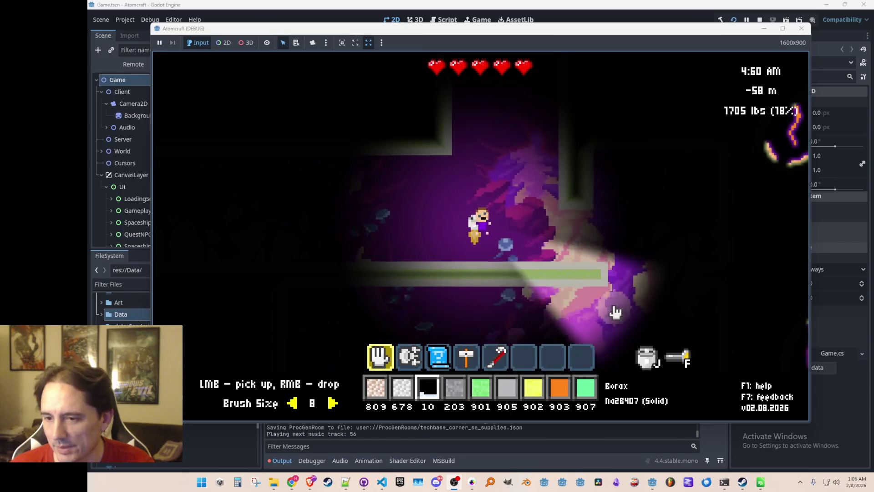
key("d")
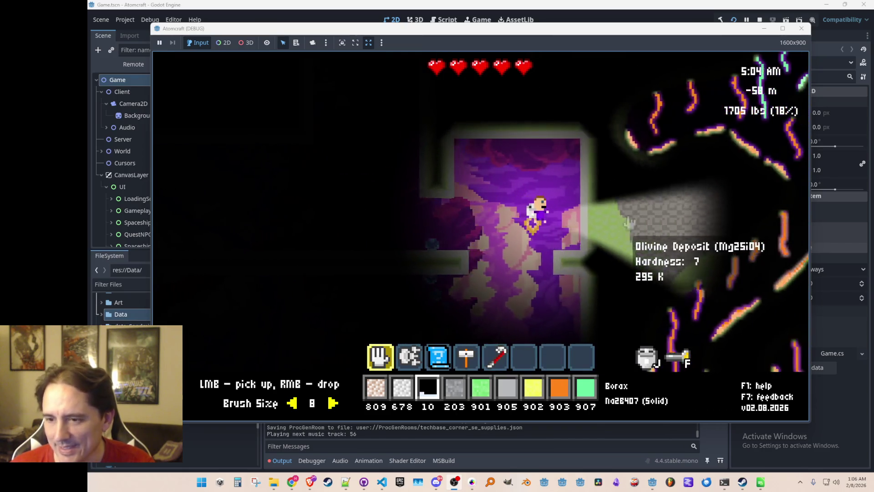
key("a")
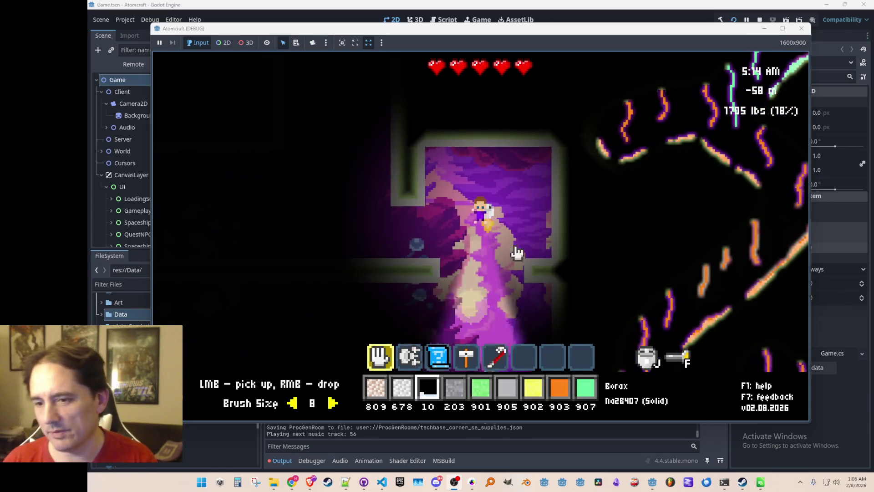
key("a")
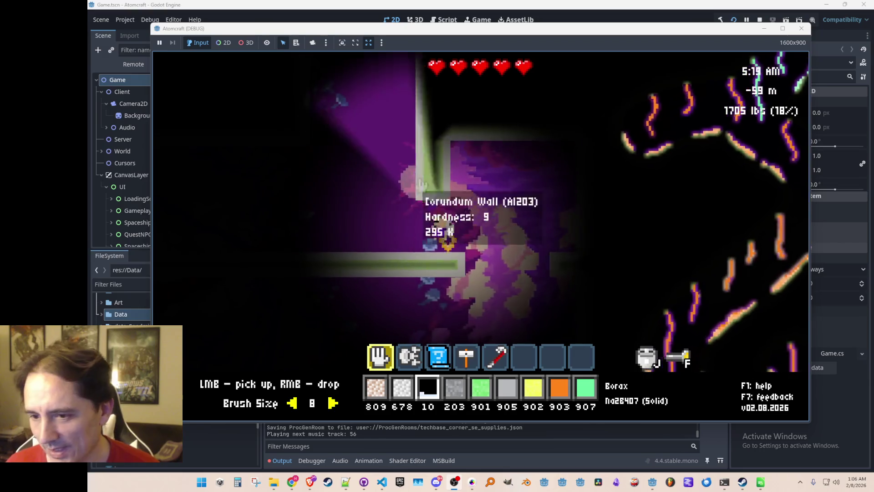
key("Tab")
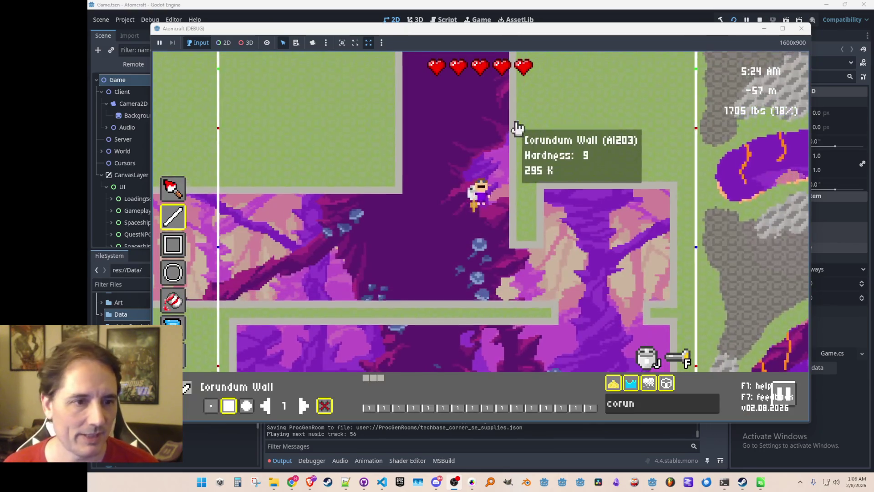
Step: Move down the purple corridor, exit the world editor, and select the blueprint tool in slot 3
key("s")
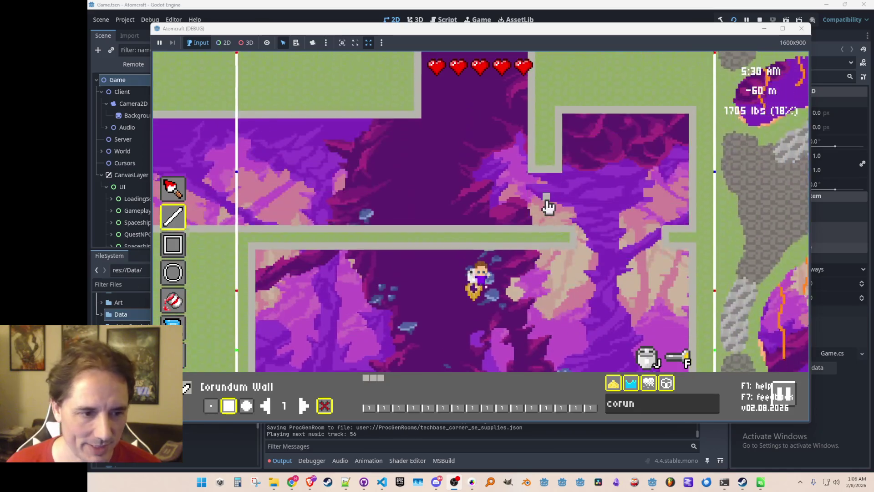
key("s")
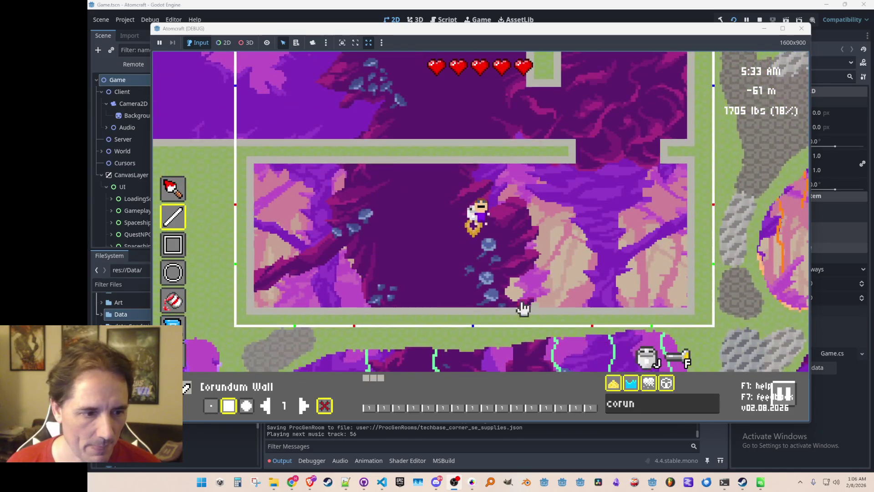
key("Tab")
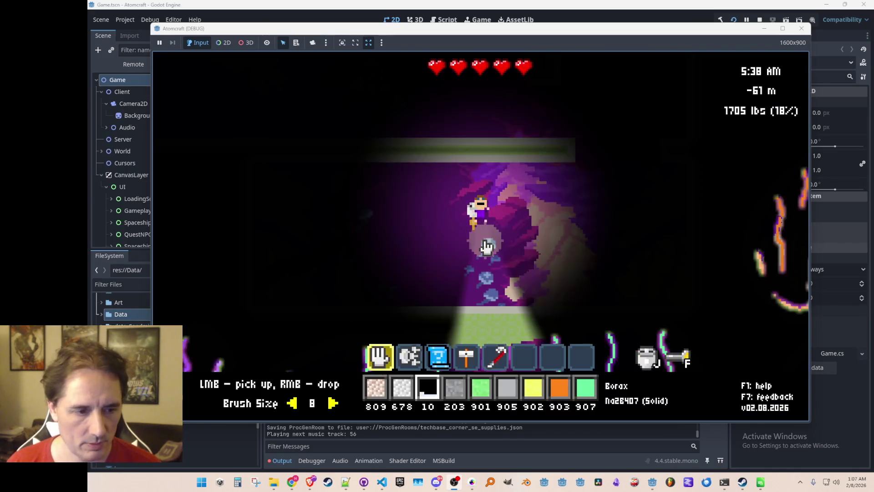
key("3")
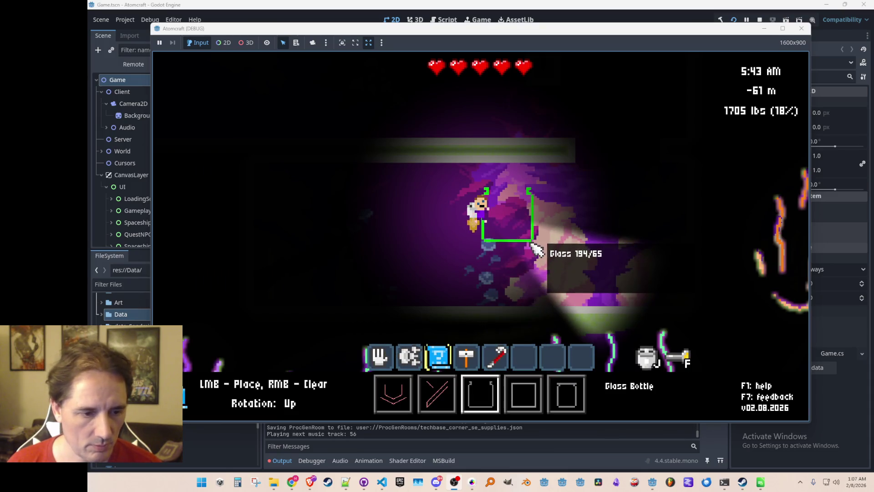
Step: Place square glass window blocks along the lower room's floor
scroll(554, 257, "down", 2)
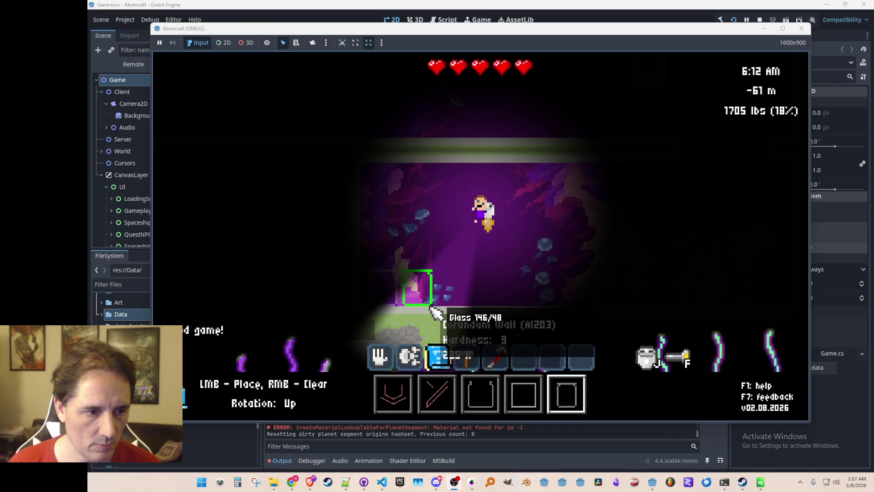
left_click(433, 311)
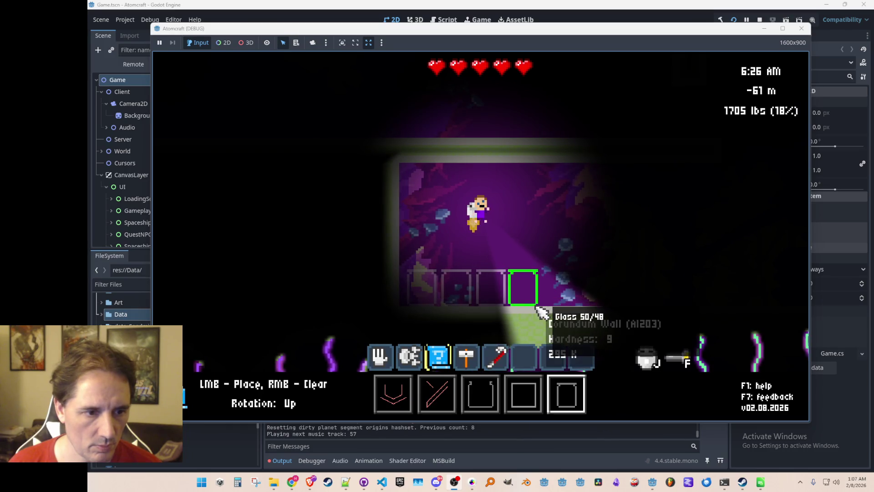
left_click(542, 311)
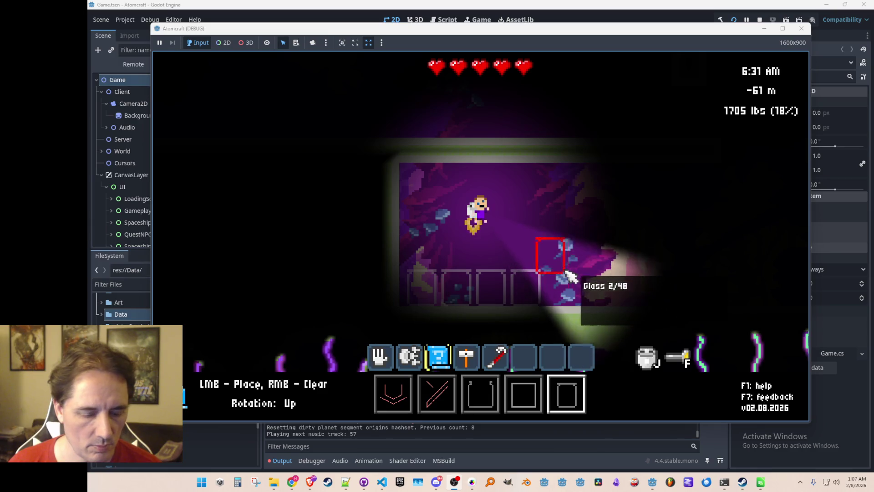
Step: Run the give Glass console command twice to raise the Glass supply to 1.9K
key("grave")
type("s")
key("Return")
type("g")
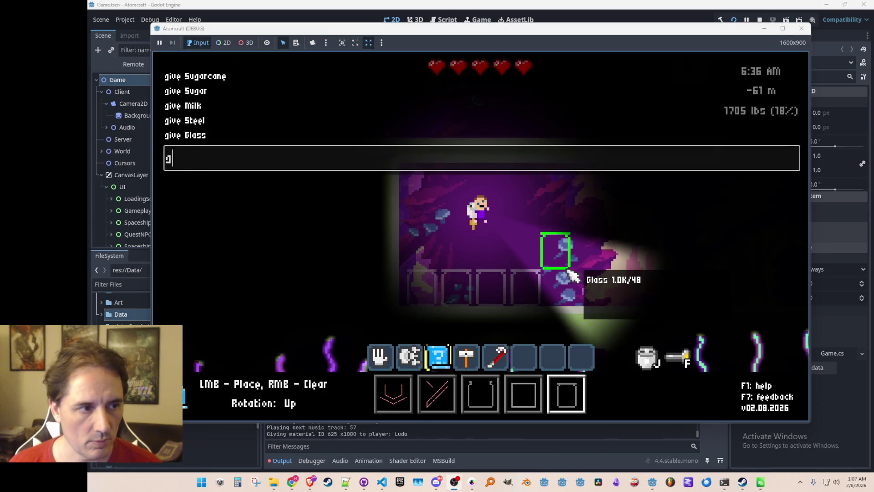
type("lass")
key("Return")
key("grave")
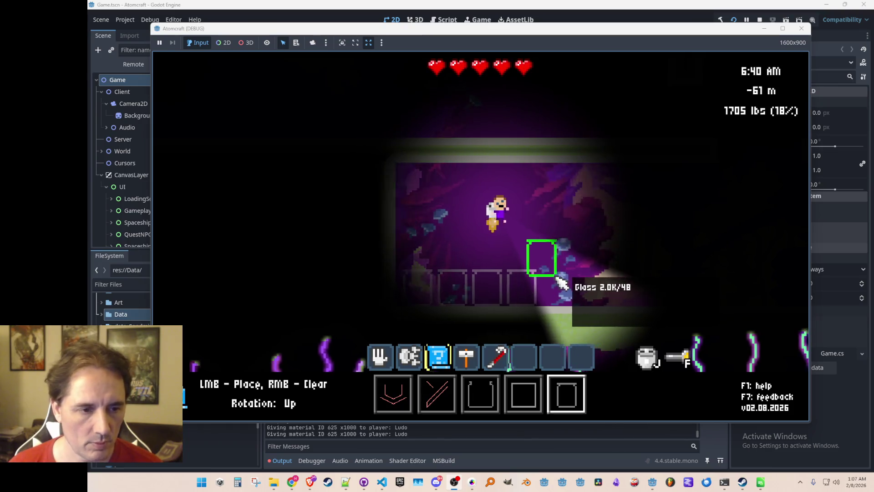
mouse_move(553, 312)
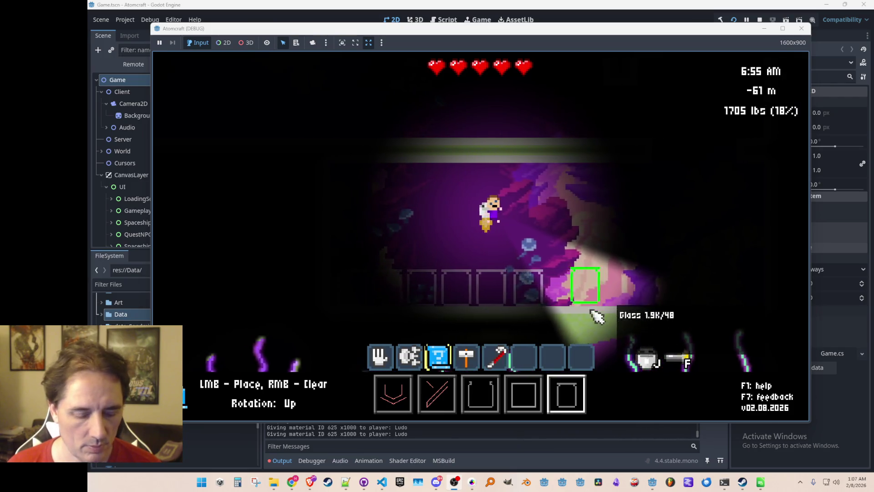
key("Tab")
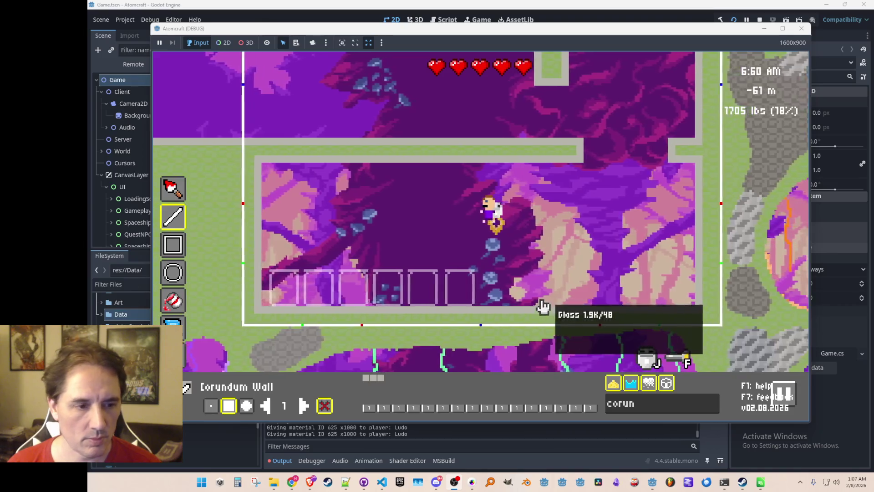
Step: Make Nitroglycerin the room-editor paint material and fly left toward the surface cave
key("Tab")
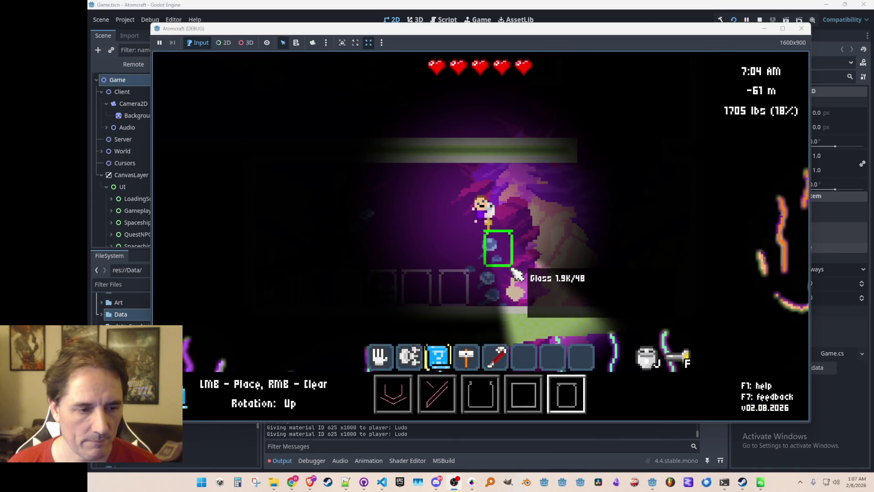
key("c")
key("Escape")
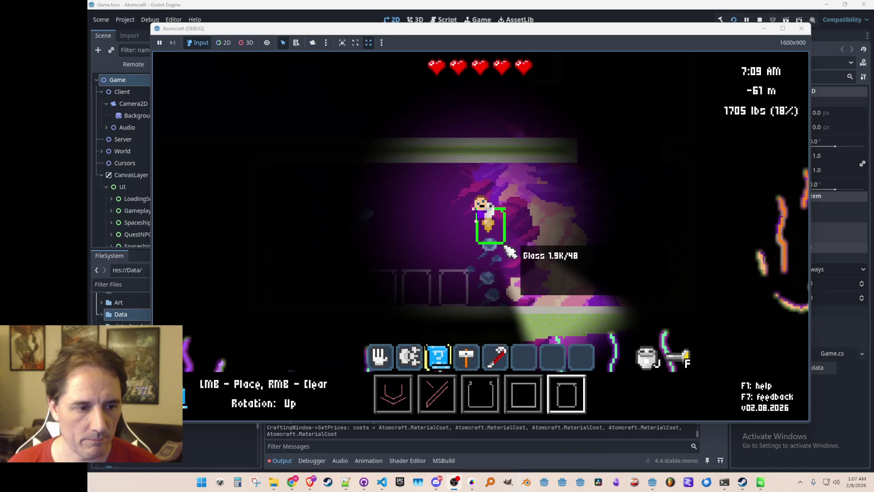
key("Tab")
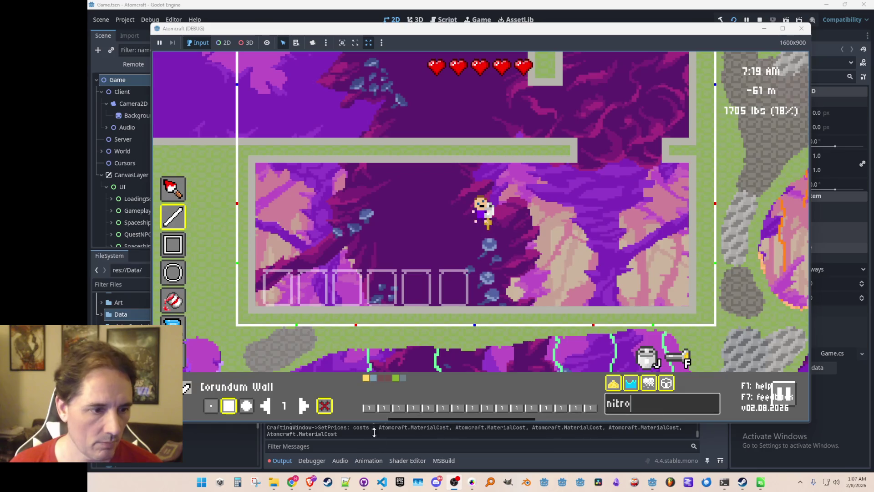
left_click(364, 380)
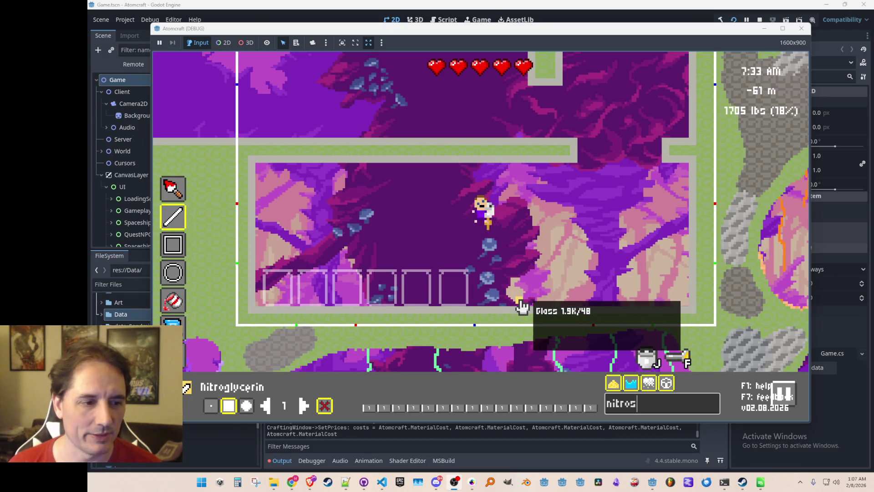
key("Escape")
key("Escape")
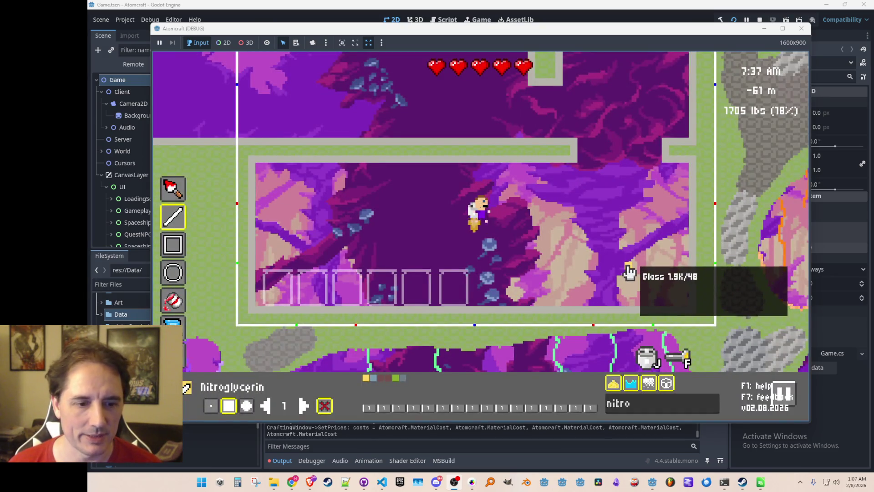
key("a")
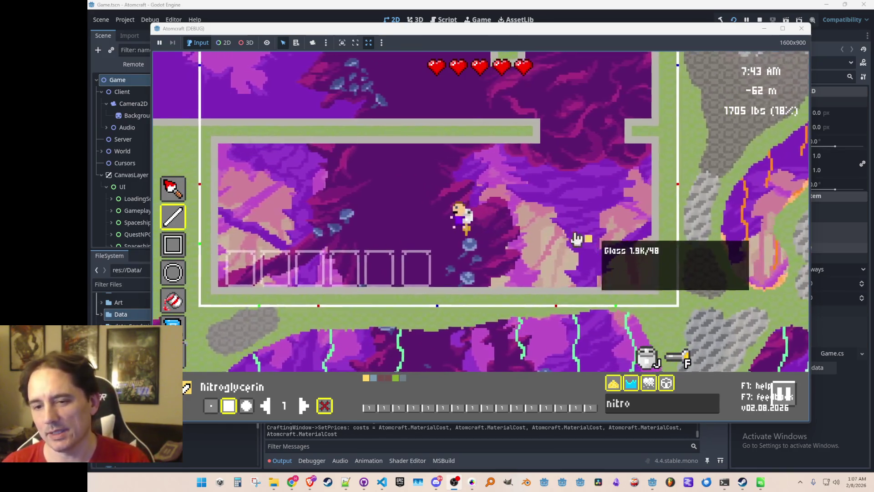
key("a")
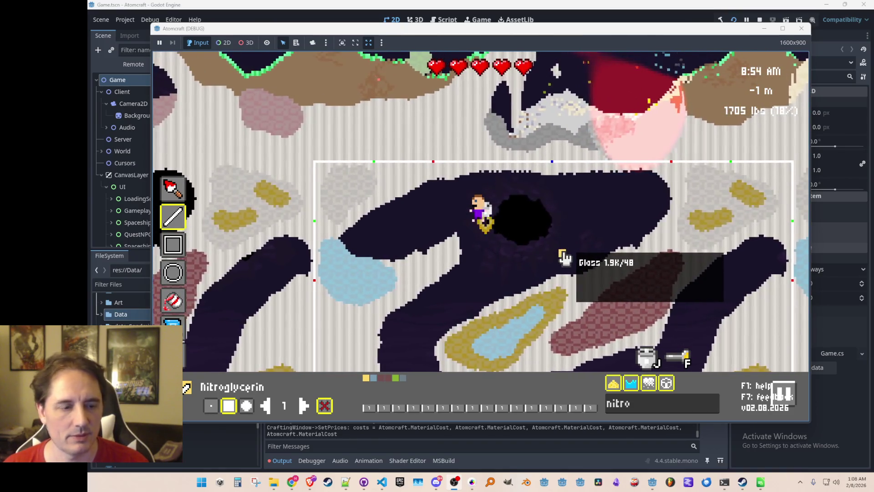
Step: Paint yellow Nitroglycerin into the glass container at brush size 4, then return to normal play
key("Escape")
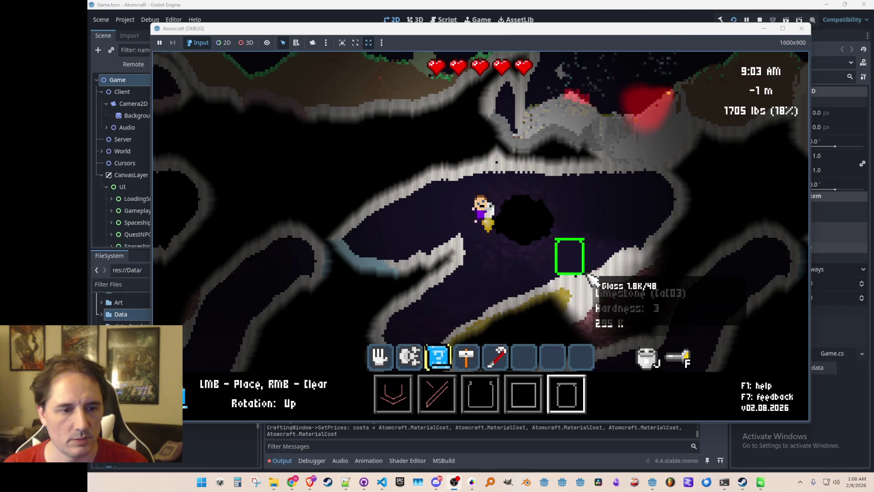
key("F2")
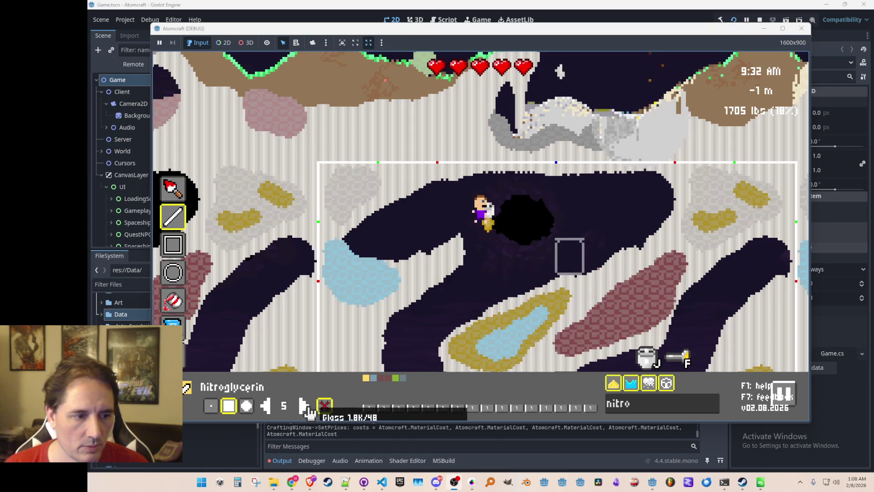
left_click(265, 405)
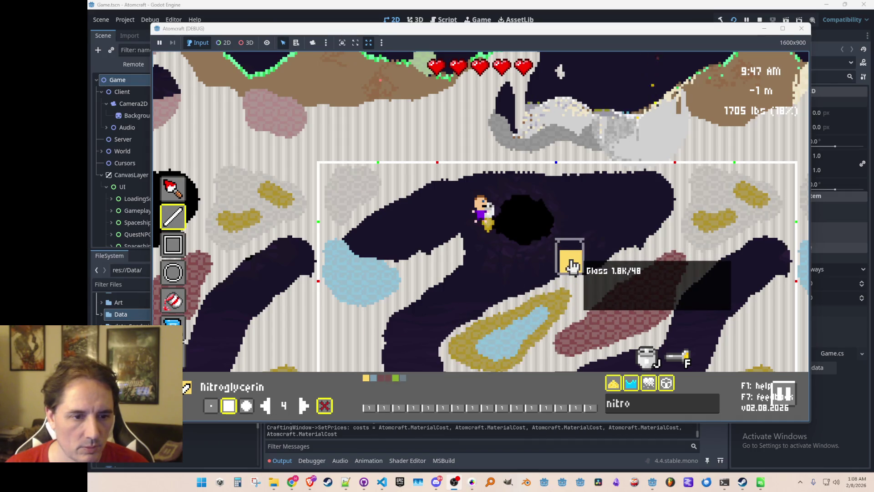
left_click(572, 265)
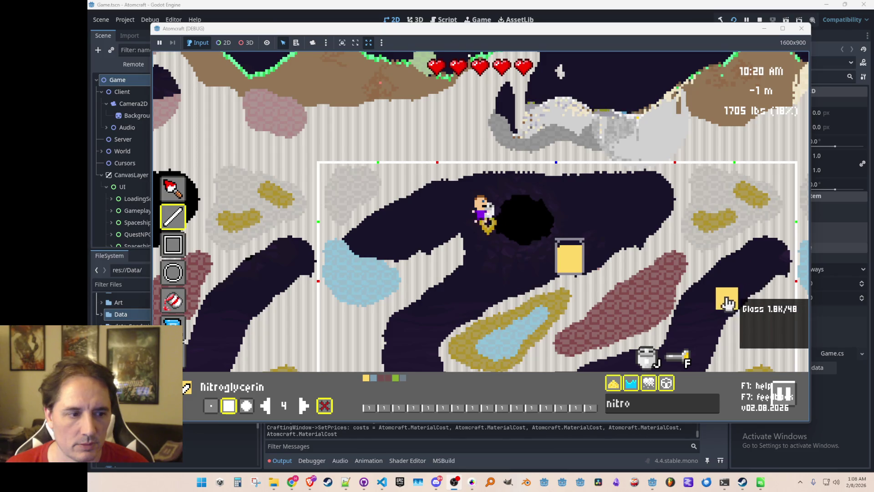
key("Escape")
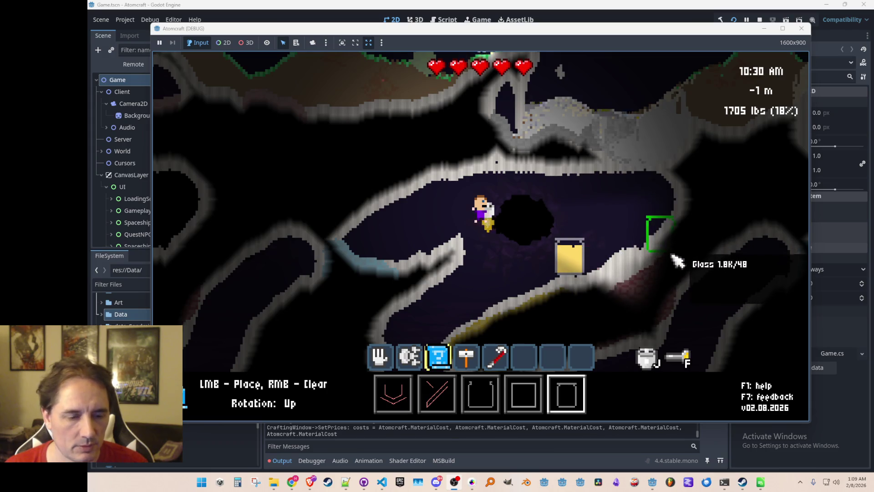
scroll(646, 243, "up", 2)
scroll(646, 242, "up", 1)
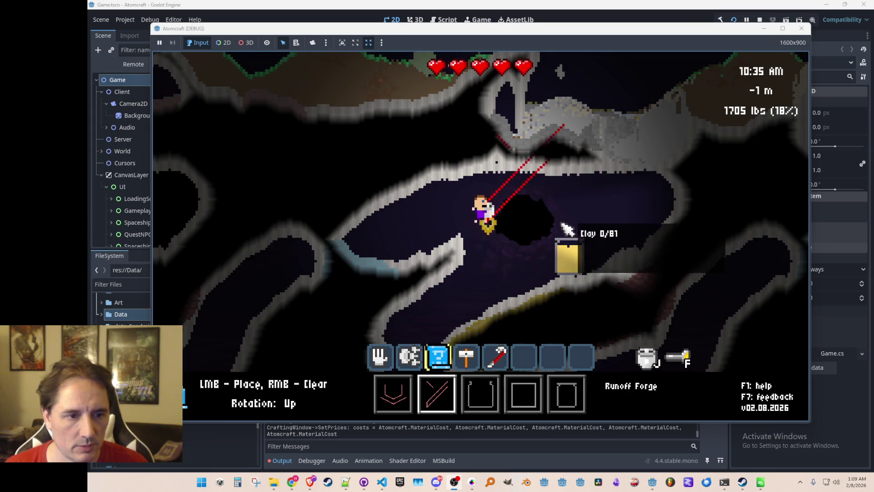
Step: Capture the filled Nitroglycerin glass container as a blueprint, retrying after a misplaced first capture
left_click_drag(560, 241, 560, 251)
right_click(559, 239)
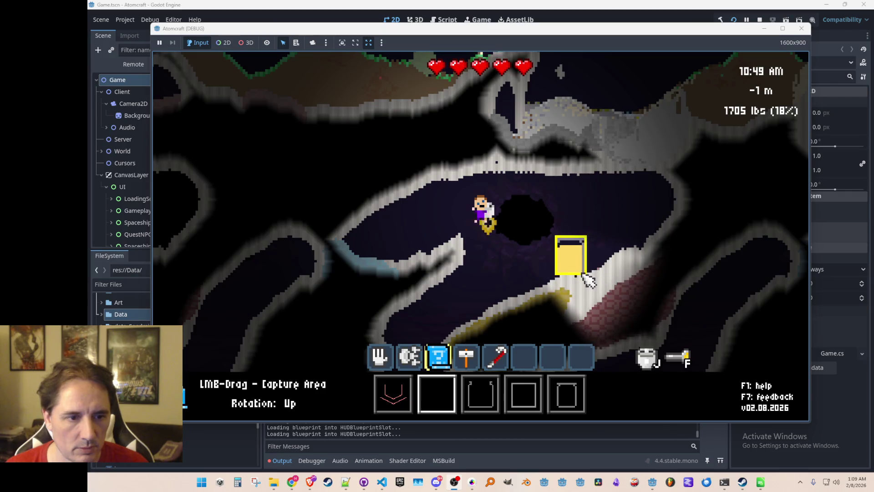
left_click_drag(581, 275, 582, 279)
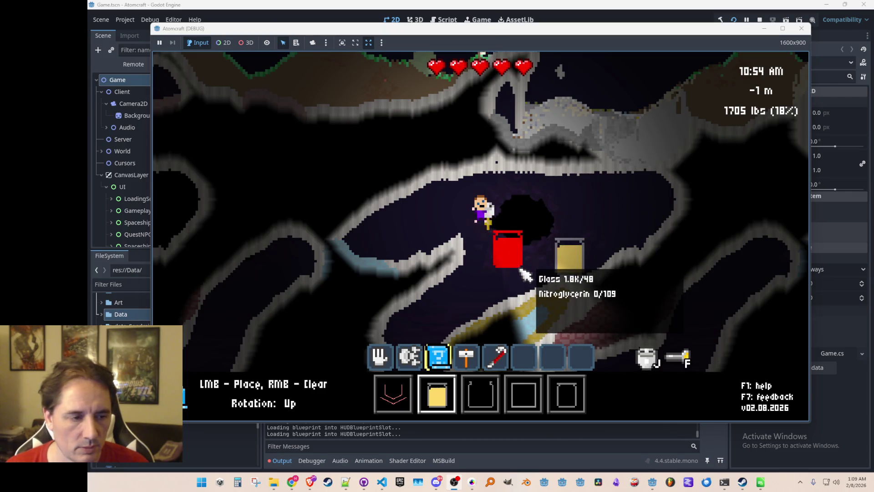
Step: Run 'give Nitroglycerin' and 'give Glass' repeatedly in the console to stock both materials
key("grave")
type("give Nitrogl")
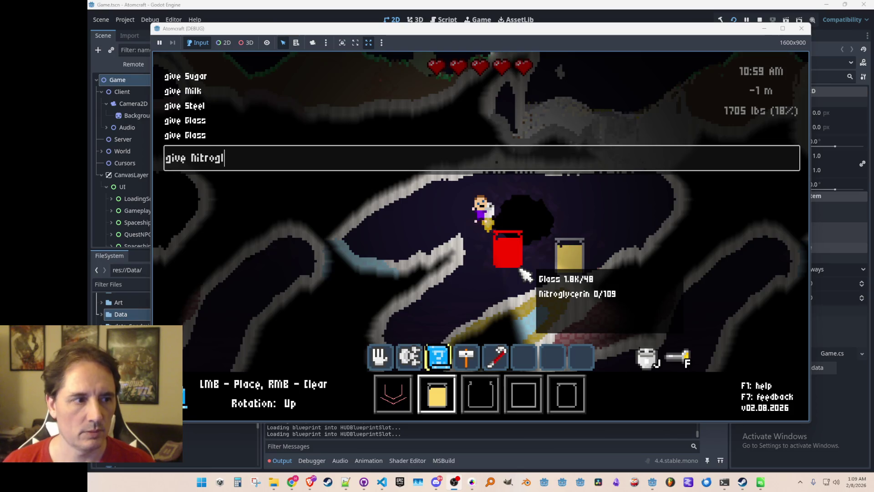
type("ycerin")
key("Return")
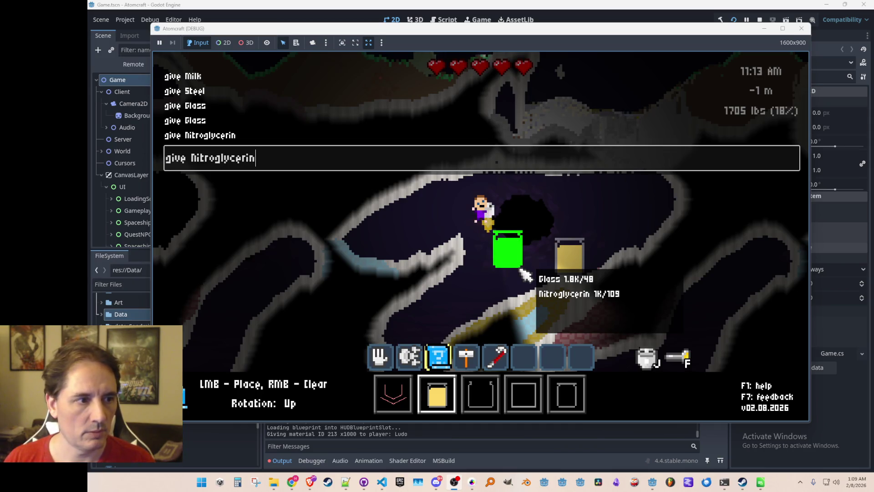
key("Return")
type("give Glass")
key("Return")
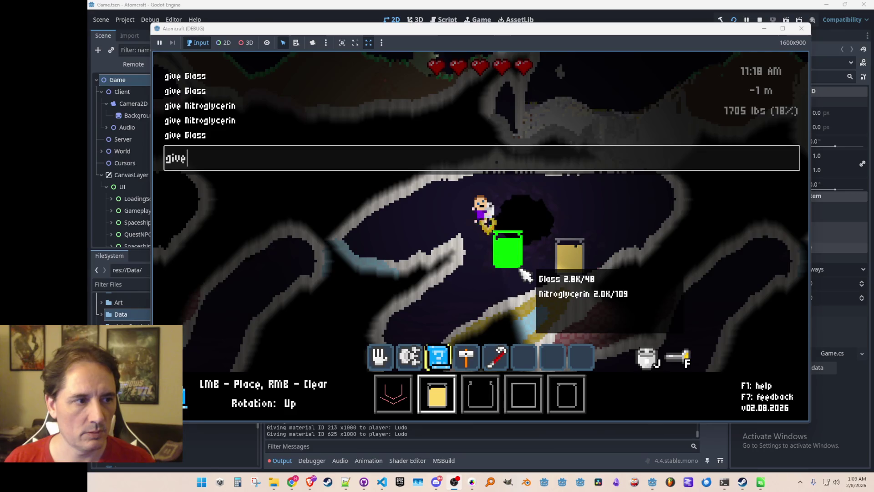
type(" Glas")
key("Return")
type("g")
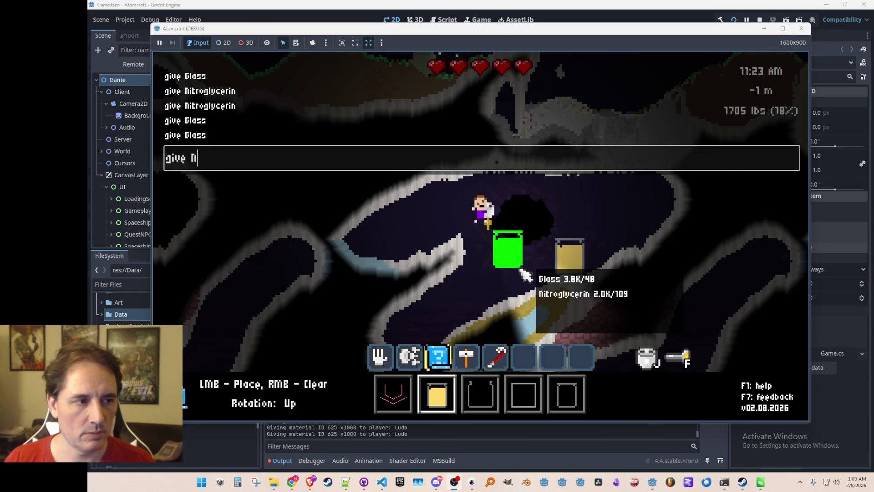
type("erin")
key("Return")
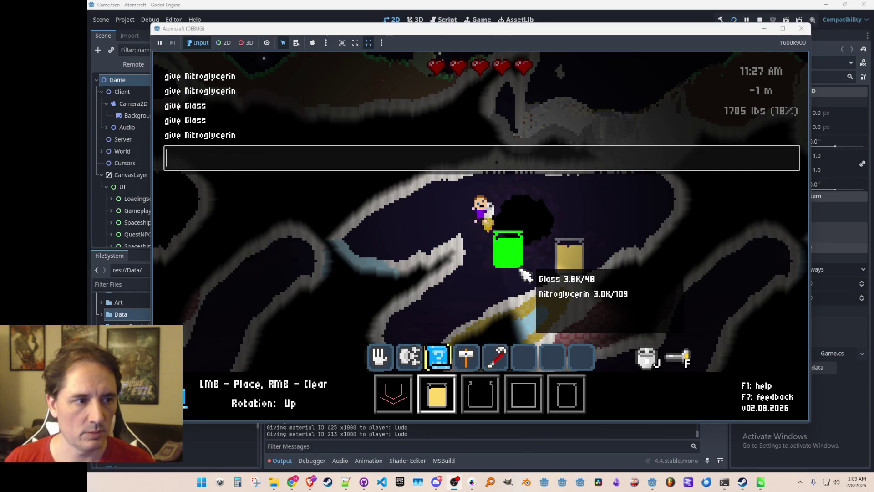
key("Escape")
key("Tab")
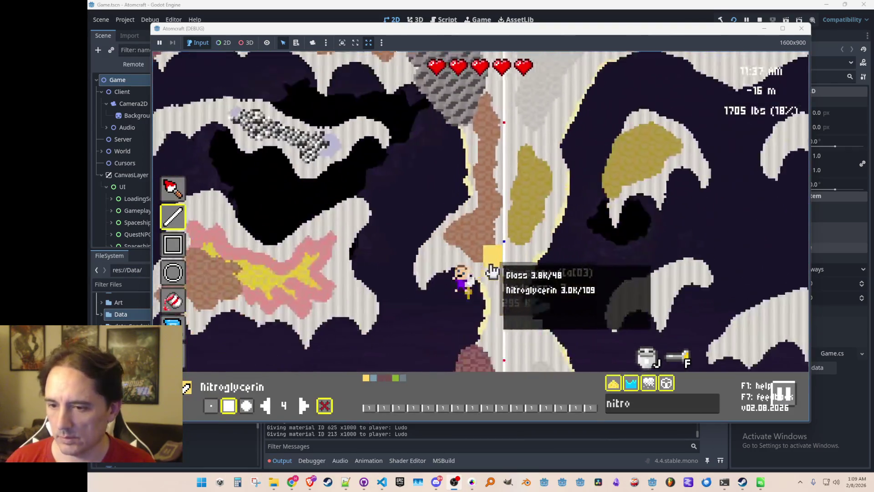
Step: Line the tech room floor with six Nitroglycerin containers, repositioning one within the yellow row
key("w")
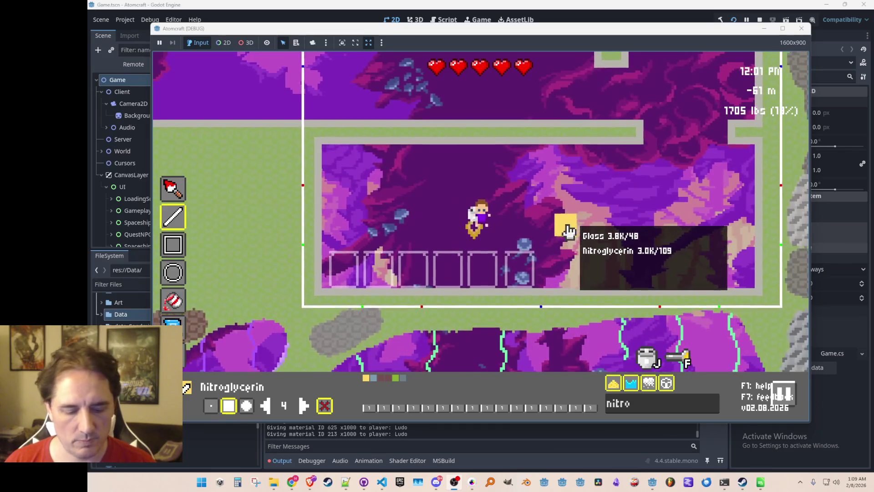
key("Escape")
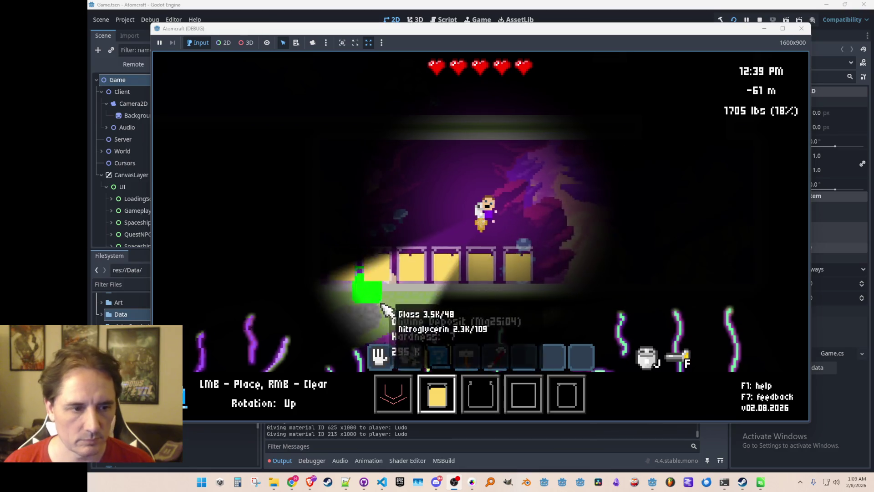
key("w")
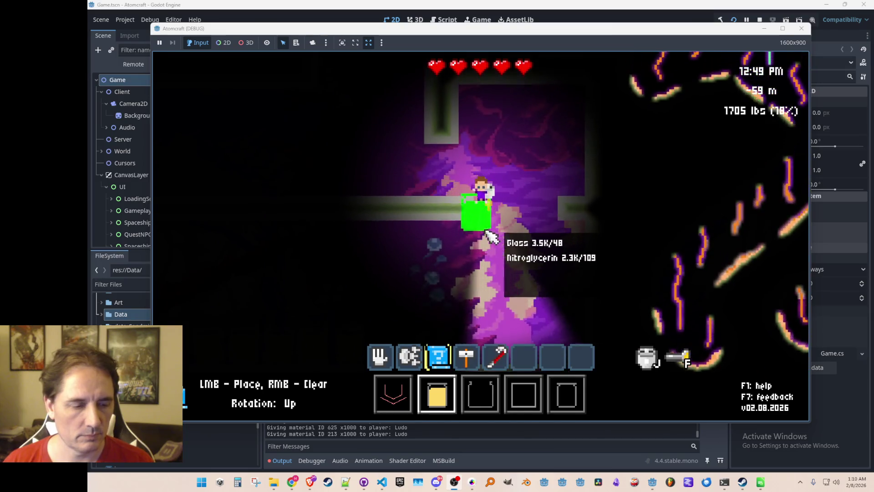
key("1")
key("5")
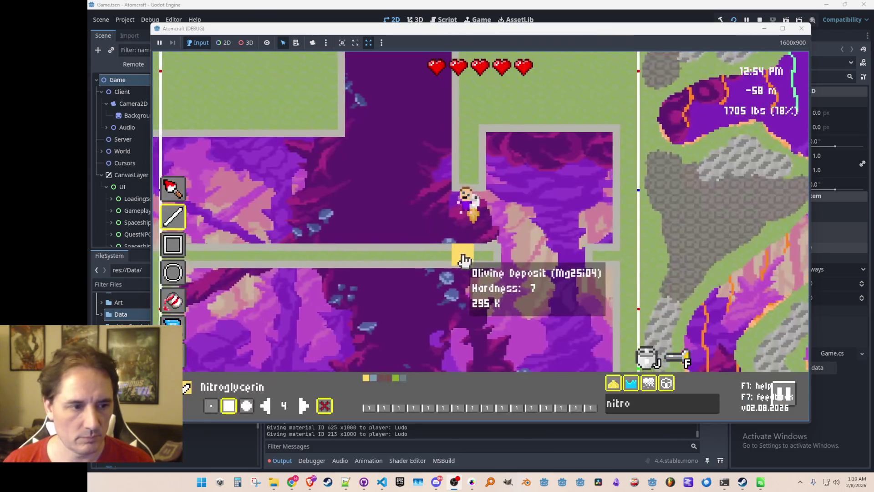
key("w")
key("a")
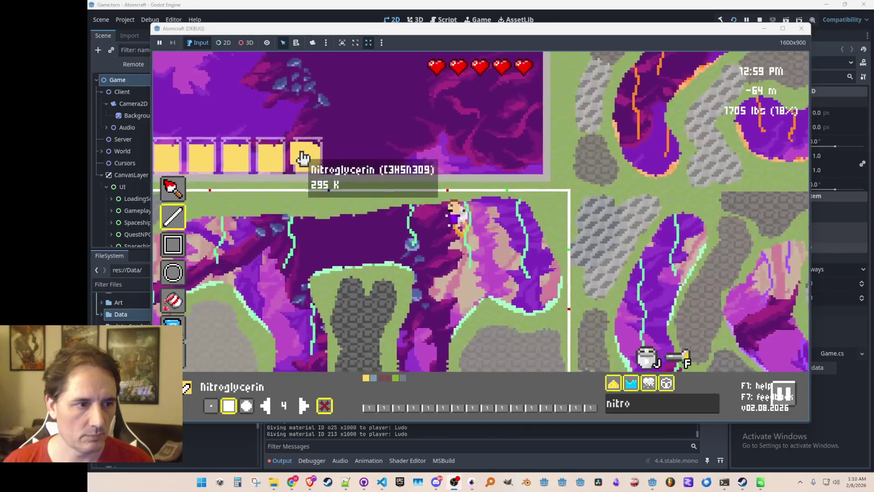
mouse_move(192, 196)
left_mouse_down()
mouse_move(279, 182)
mouse_move(307, 219)
mouse_move(354, 225)
mouse_move(400, 266)
mouse_move(394, 255)
mouse_move(346, 250)
left_mouse_up()
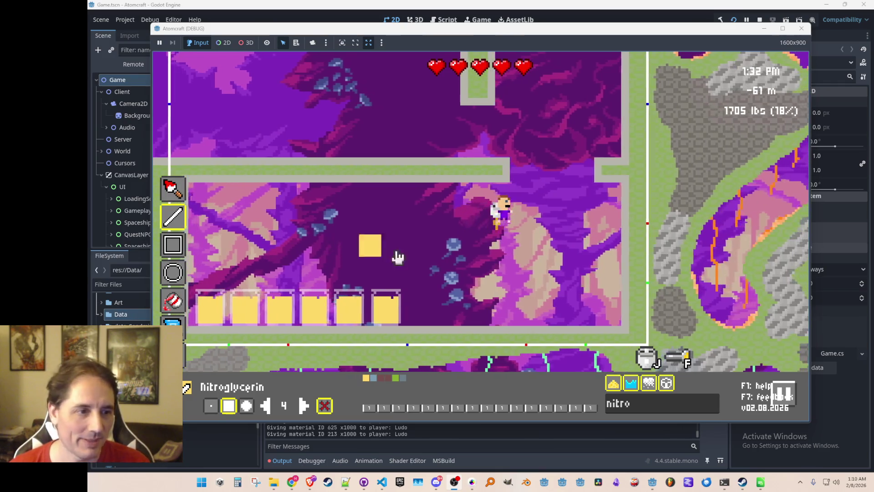
left_click(322, 318)
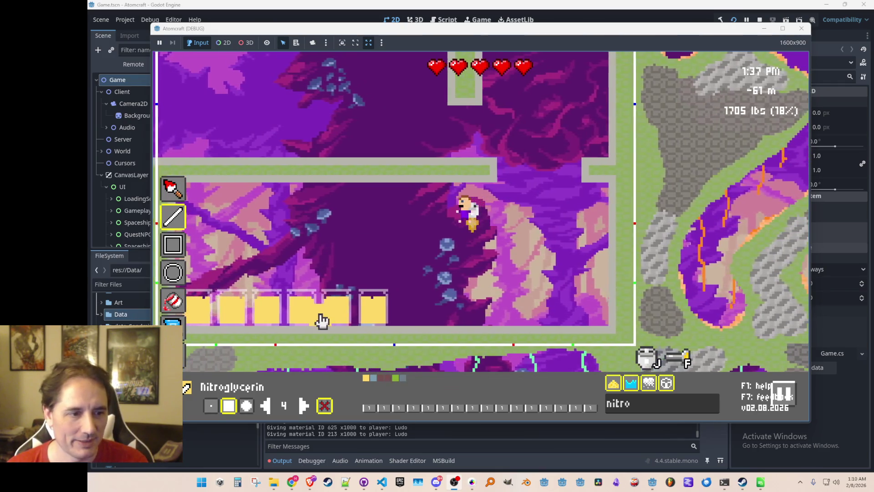
left_click(405, 331)
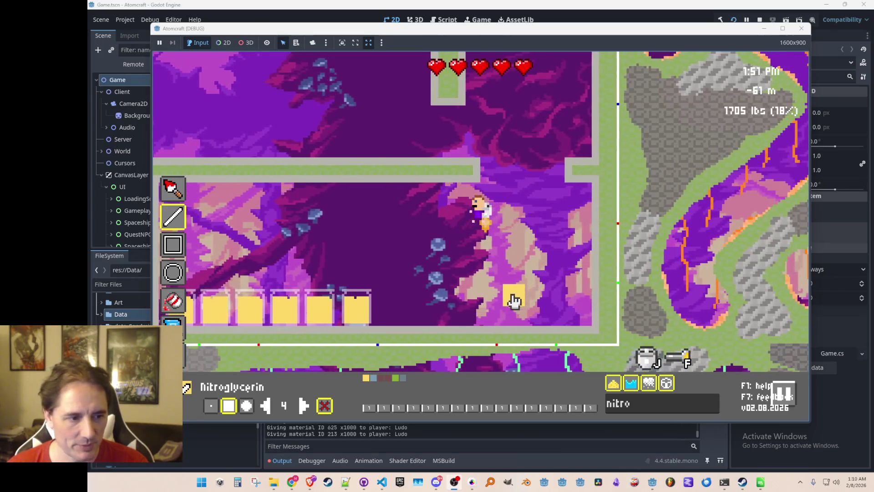
key("Escape")
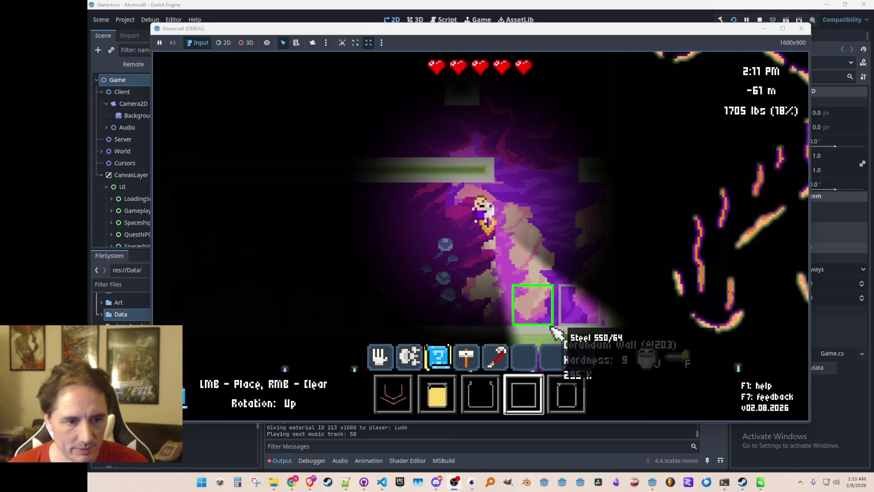
Step: Place three steel blocks in the room wall
left_click(505, 326)
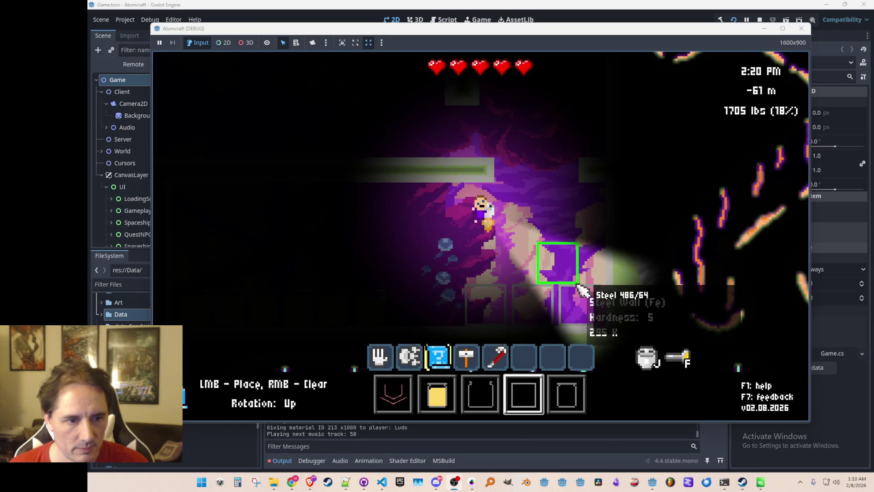
left_click(578, 285)
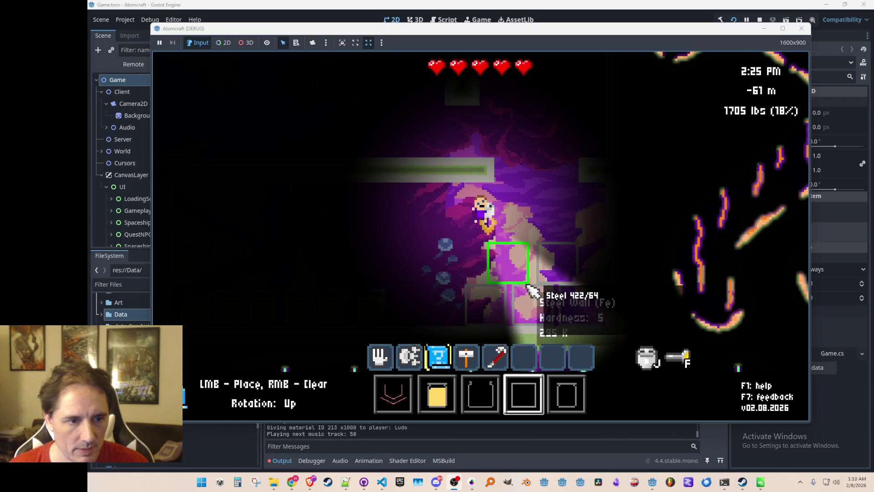
left_click(530, 289)
Step: Reopen the material editor and clear the 'nitro' and 'dyna' searches so every swatch shows
key("Tab")
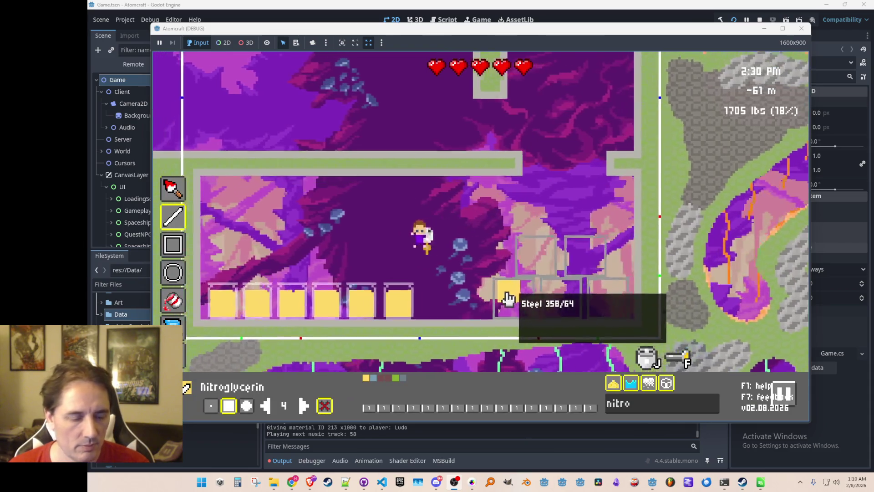
key("Tab")
key("a")
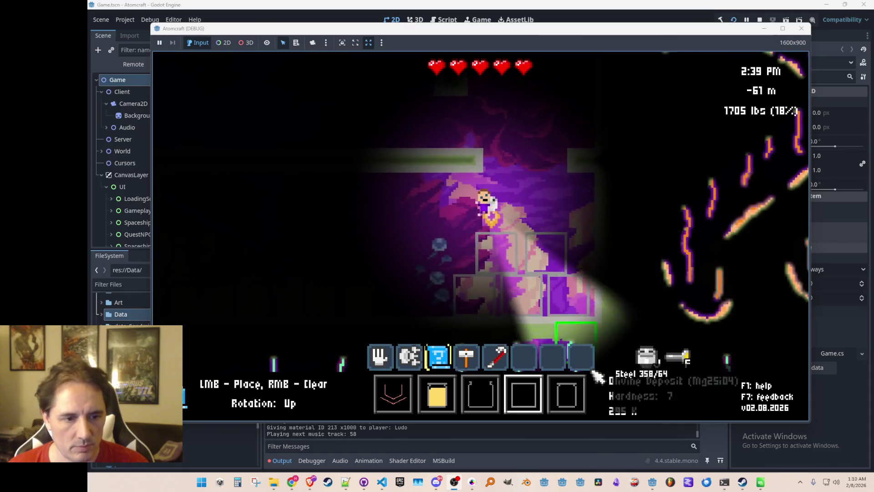
key("1")
key("Tab")
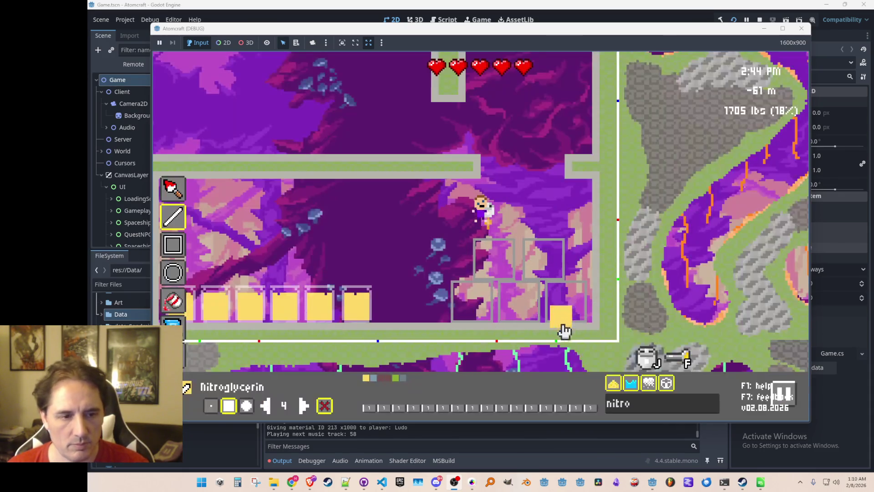
key("BackSpace")
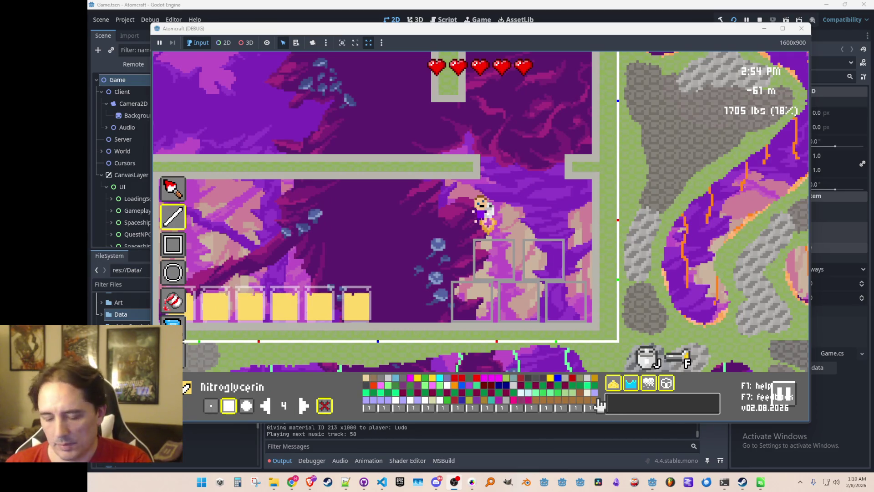
type("dyna")
key("BackSpace")
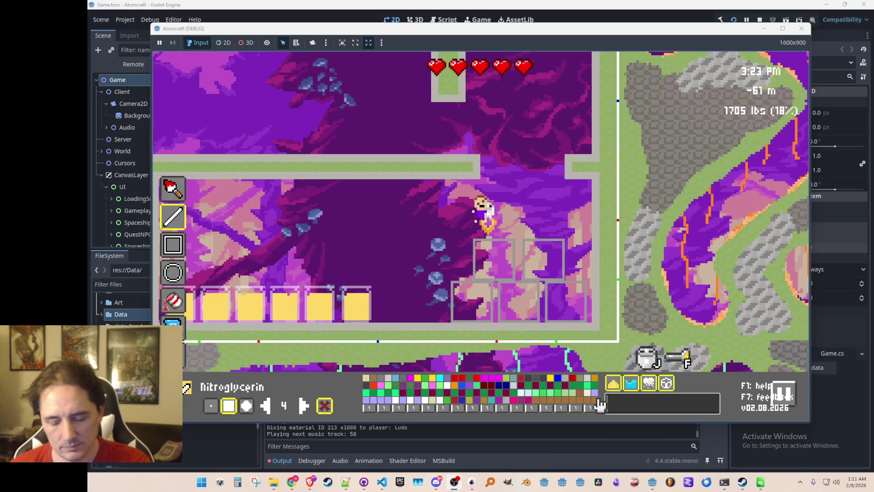
Step: Search 'magnes', choose Magnesium Oxide, and fill the lower-right and another supply box with it
type("magnes")
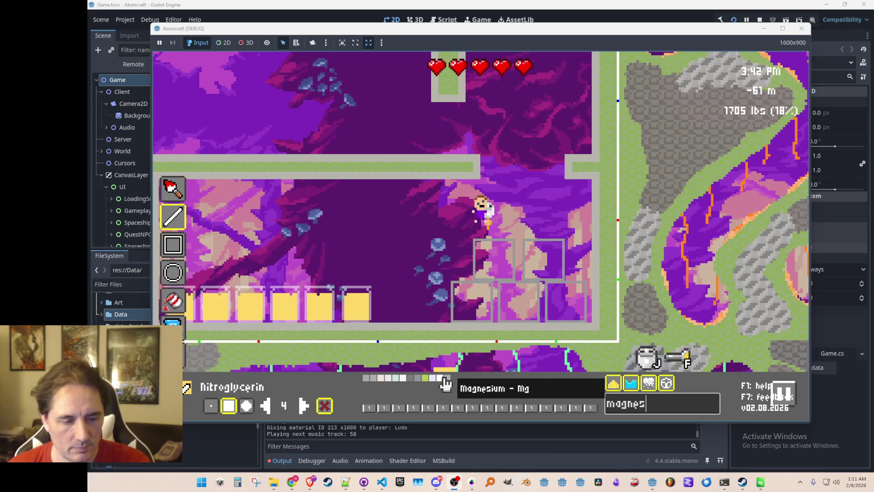
left_click(568, 302)
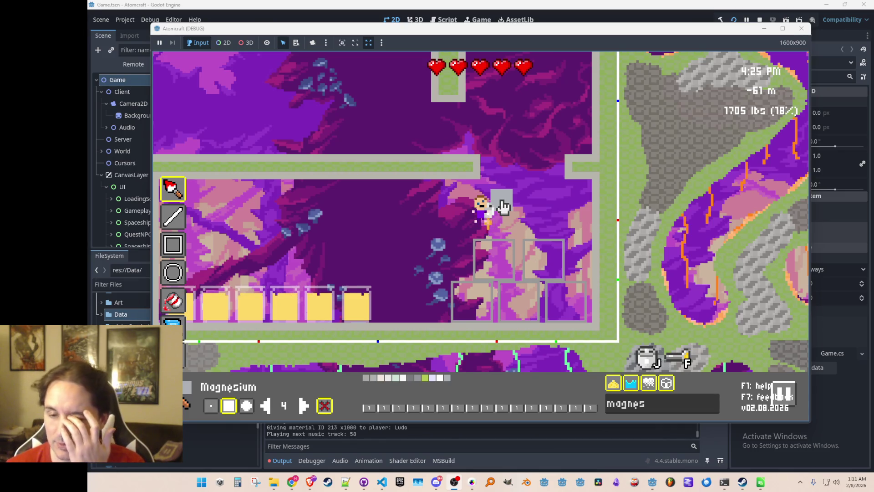
key("w")
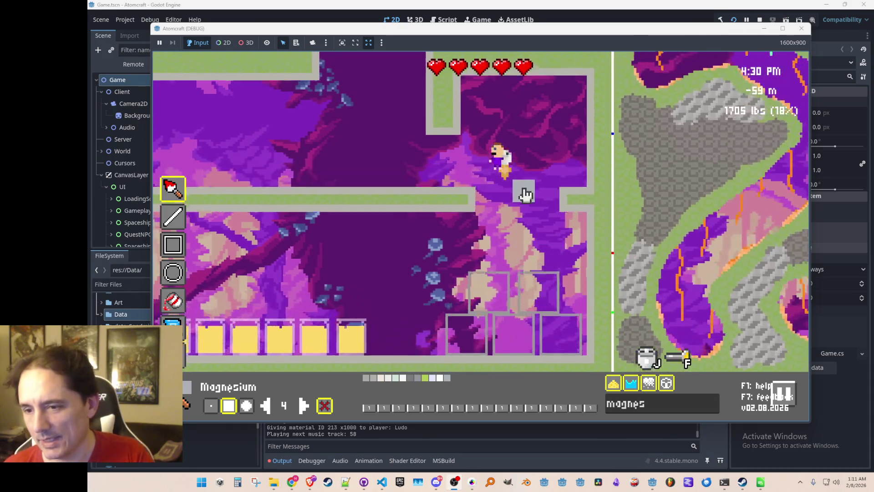
key("d")
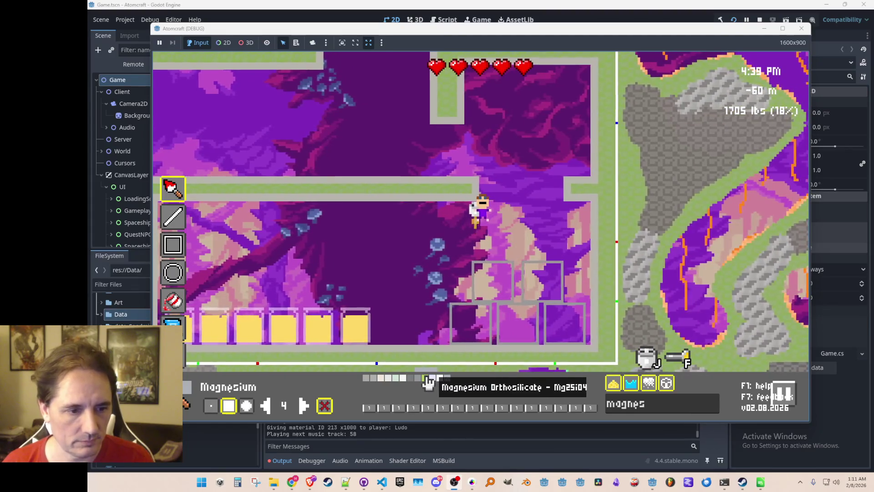
left_click(440, 379)
left_click(562, 333)
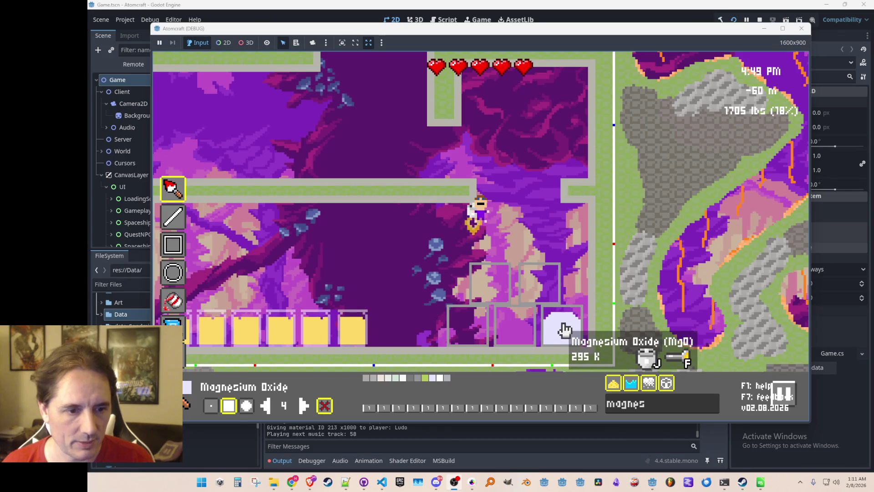
left_click(501, 299)
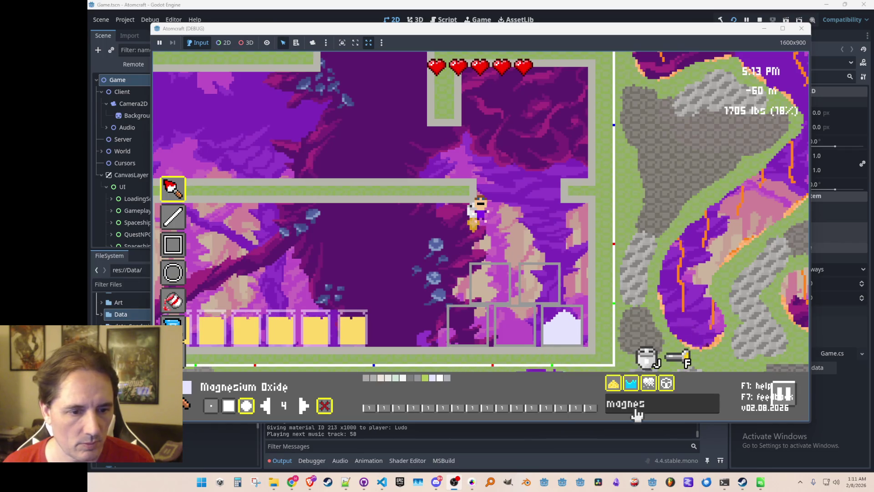
Step: Filter to 'sulfate' and fill the lower-right box with Zinc Sulfate and middle box with Tin Sulfate
type("o")
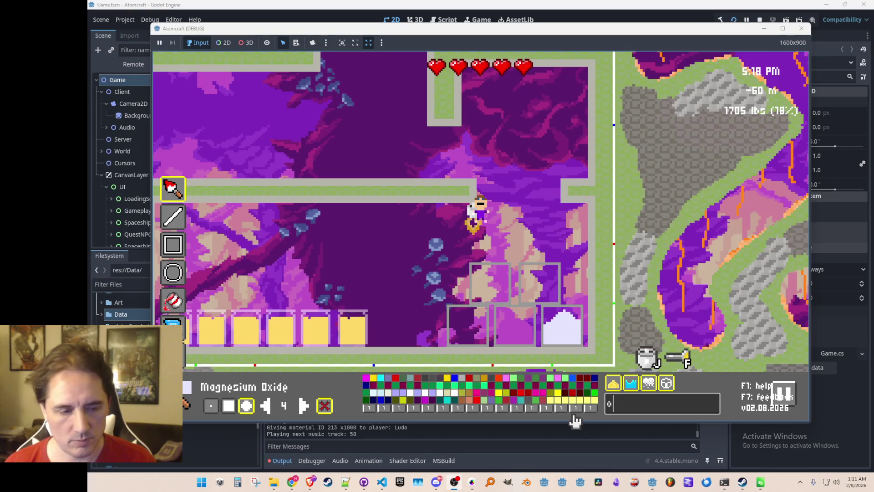
key("BackSpace")
type("sulfate")
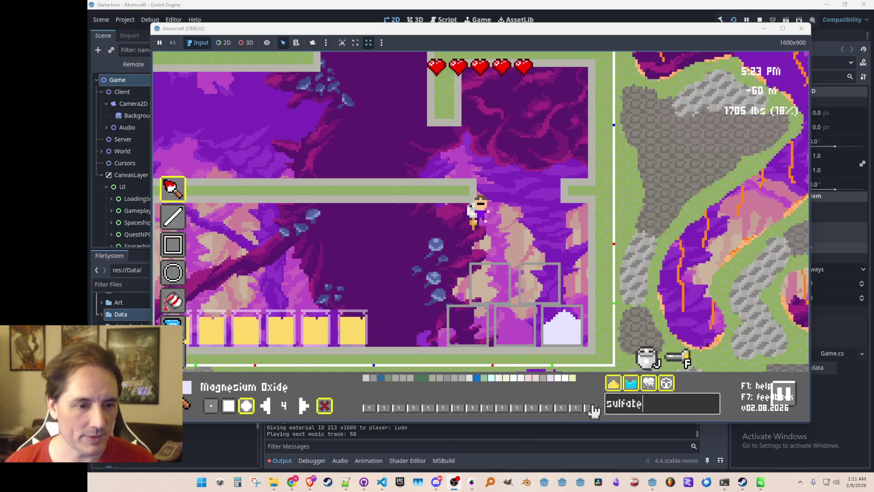
left_click(576, 382)
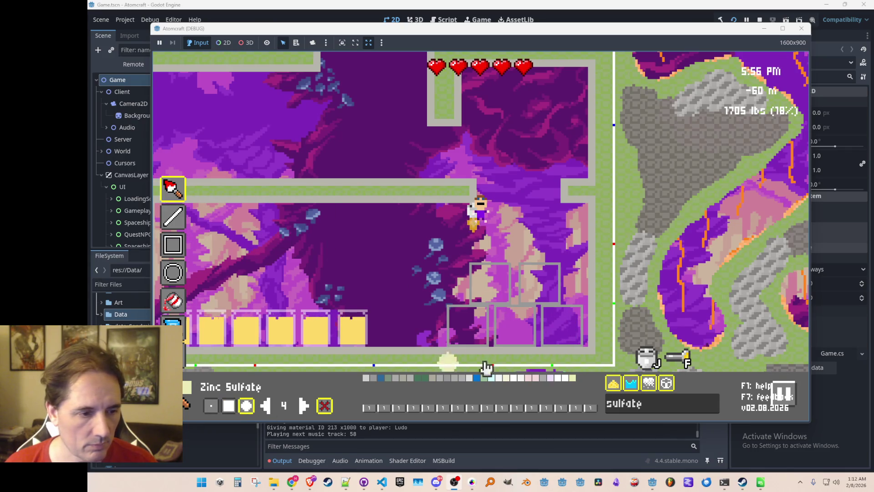
left_click(558, 325)
left_click(569, 329)
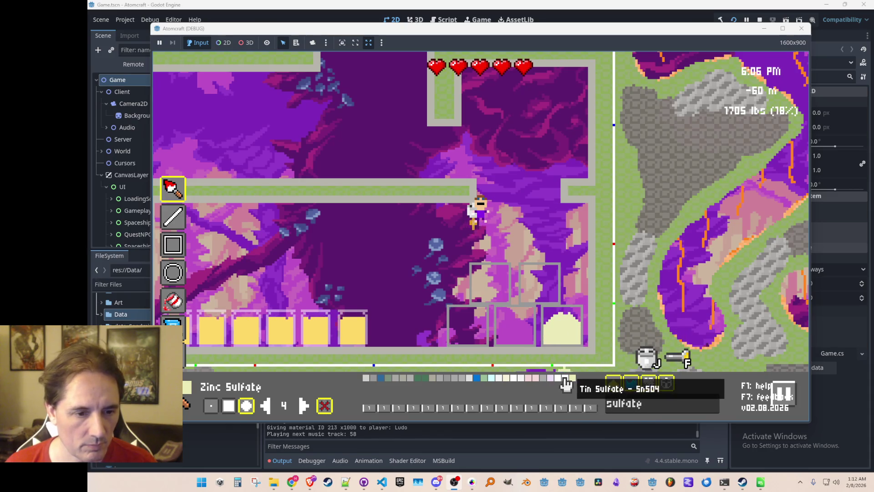
left_click(515, 321)
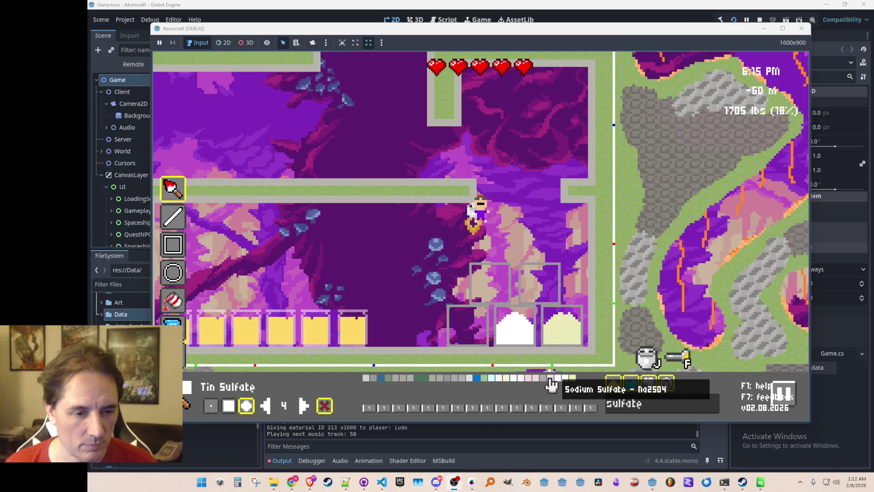
Step: Fill the lower-left box with Sodium Sulfate and upper-right with Potassium Sulfate, then select Nickel Sulfate
left_click(550, 380)
left_click(470, 328)
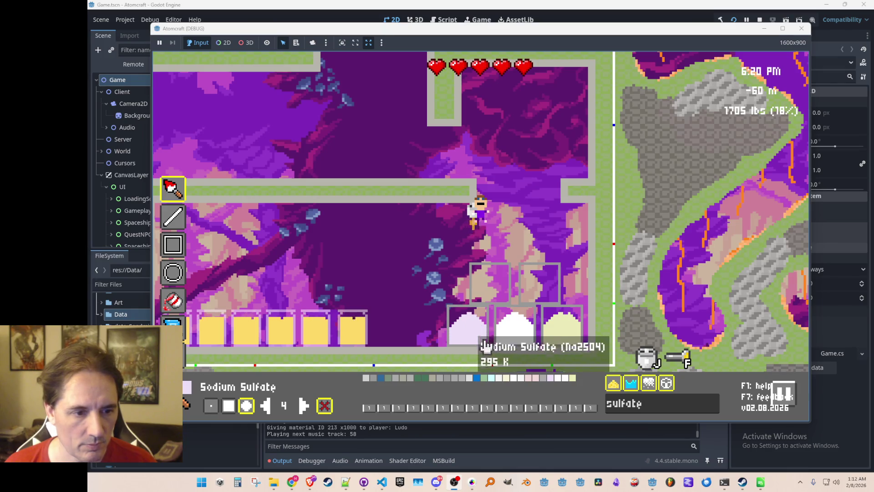
left_click(536, 382)
left_click(543, 286)
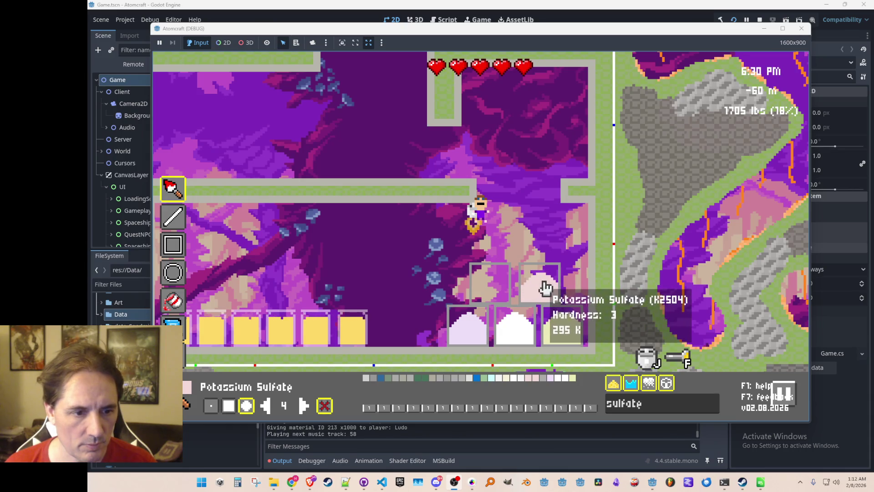
left_click(523, 384)
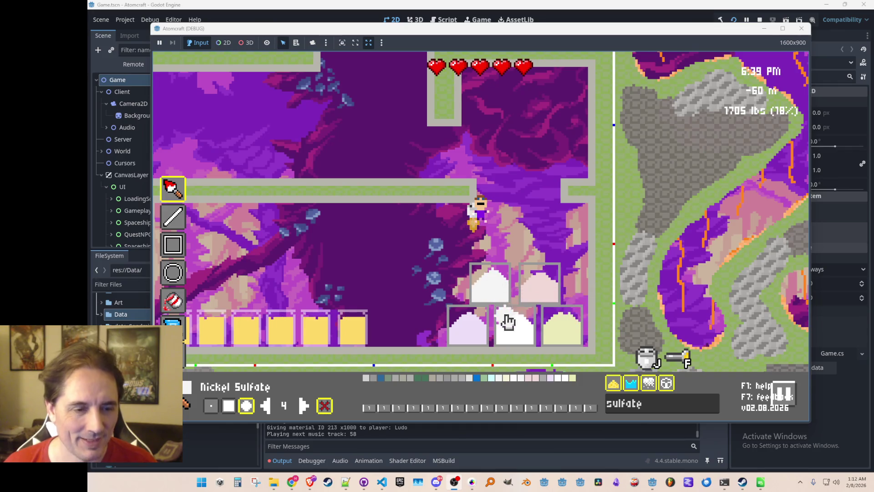
key("a")
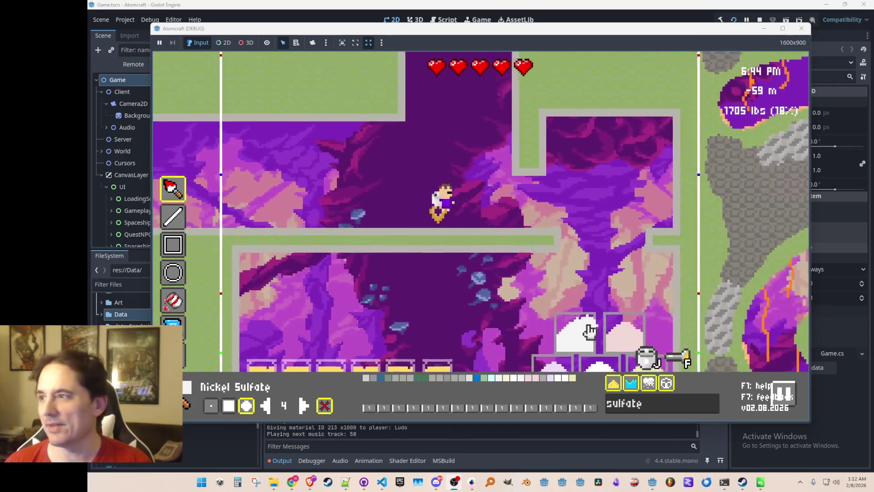
key("Escape")
Step: Move a filled supply box by hand, then fly up the shaft back into the material editor
key("a")
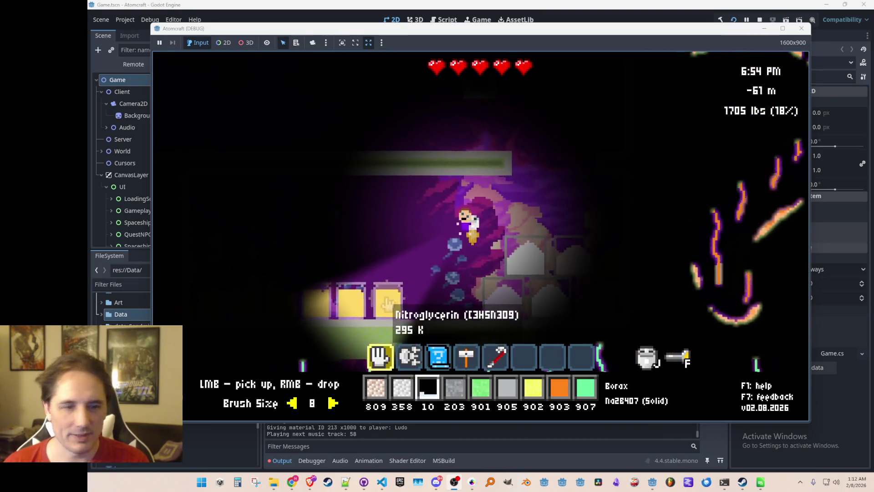
key("d")
left_click_drag(553, 253, 570, 282)
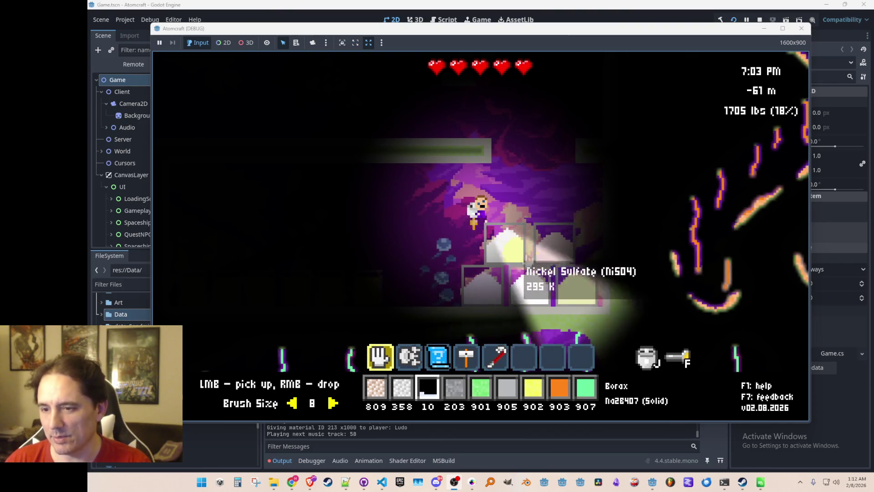
key("w")
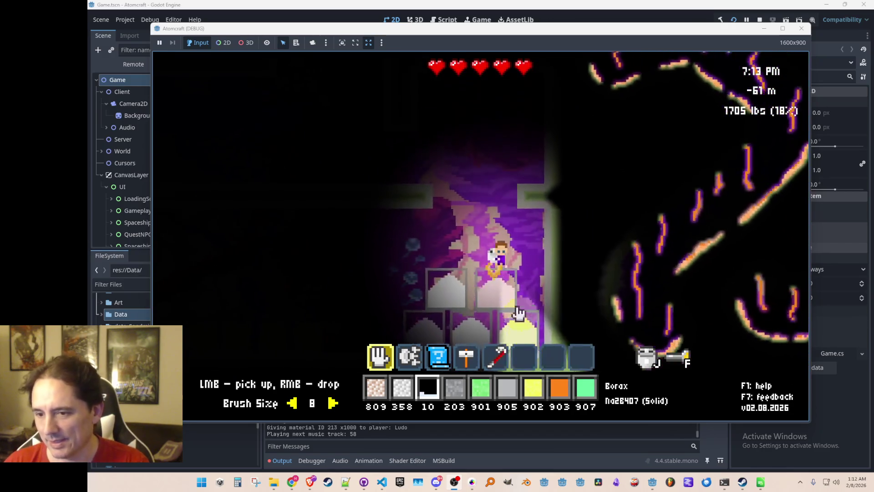
key("a")
key("w")
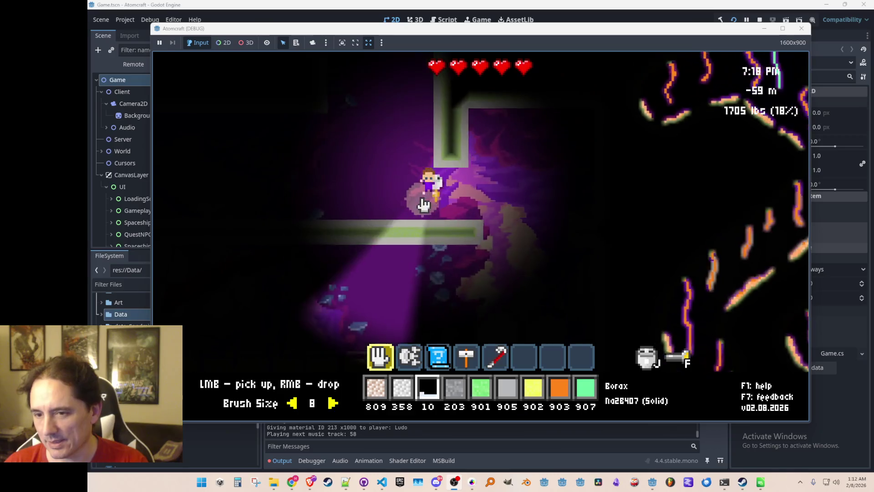
key("w")
key("d")
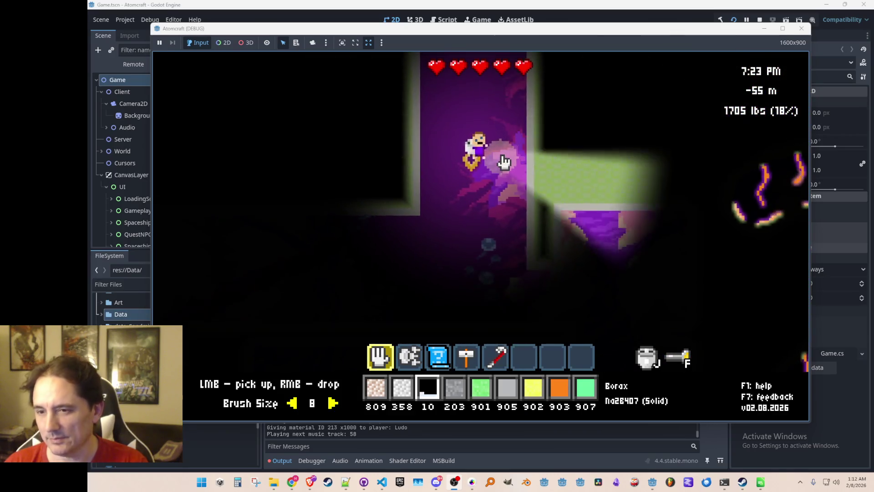
key("F2")
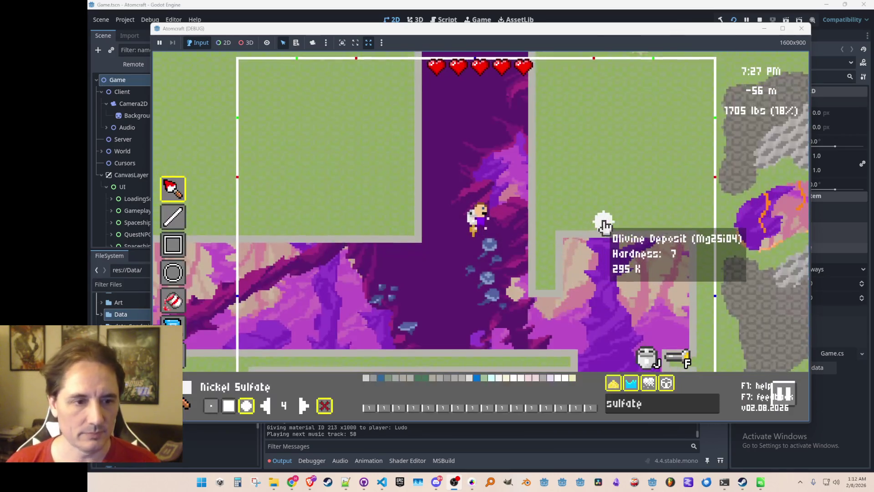
Step: Paint a dark grey Ilmenite deposit on the grass, partly covered with brown Rutile Deposit
key("w")
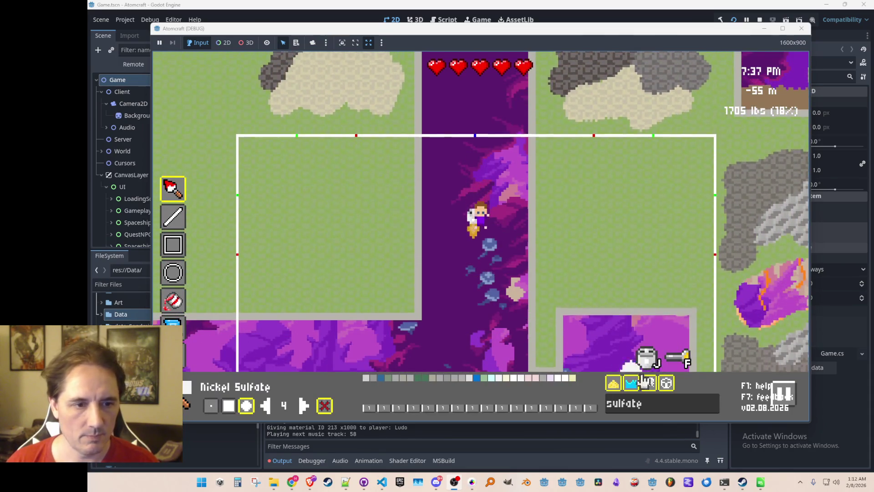
double_click(660, 404)
type("ilmen")
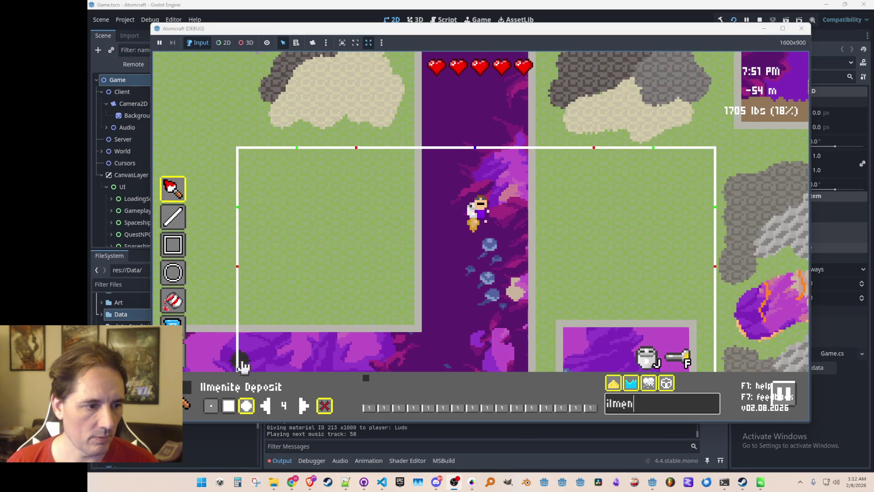
mouse_move(586, 177)
left_mouse_down()
mouse_move(603, 195)
mouse_move(576, 235)
mouse_move(566, 228)
mouse_move(572, 255)
mouse_move(613, 236)
mouse_move(612, 223)
mouse_move(591, 209)
mouse_move(624, 168)
mouse_move(637, 209)
mouse_move(592, 242)
mouse_move(577, 275)
left_mouse_up()
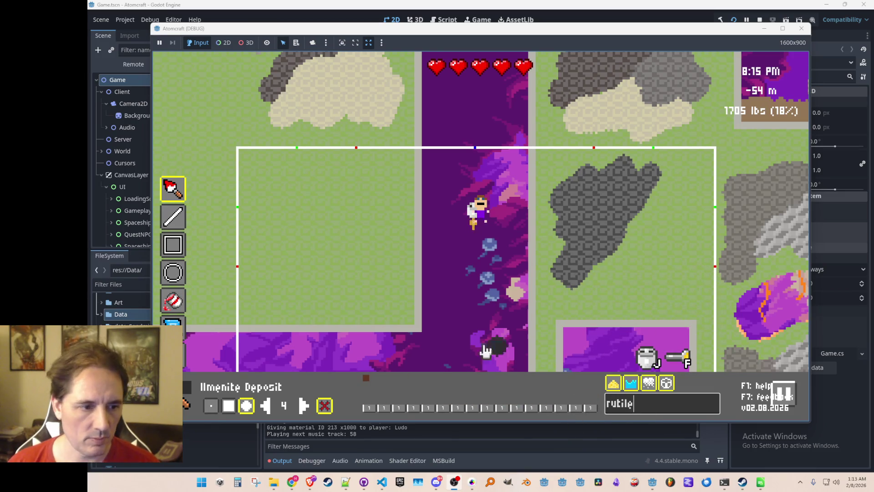
left_click(363, 384)
mouse_move(633, 238)
left_mouse_down()
mouse_move(655, 210)
mouse_move(597, 279)
mouse_move(666, 241)
mouse_move(672, 220)
mouse_move(656, 268)
mouse_move(691, 256)
mouse_move(679, 277)
mouse_move(659, 273)
mouse_move(609, 299)
left_mouse_up()
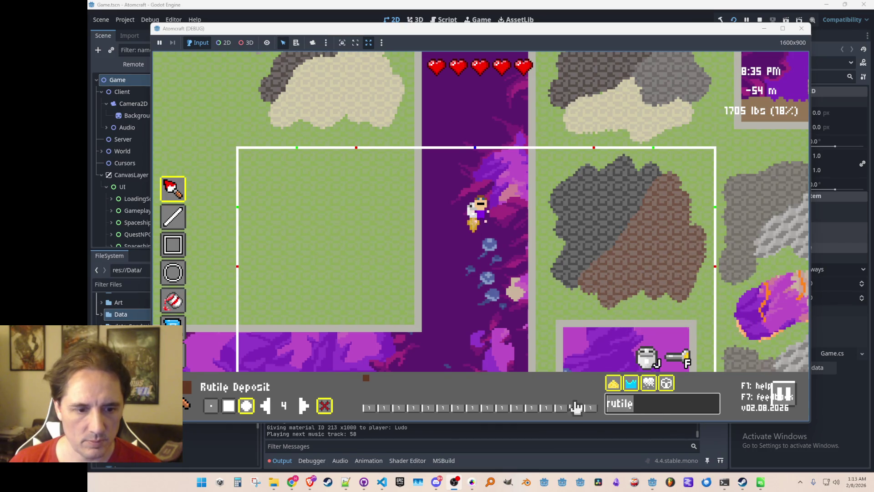
Step: Select Zircon Deposit, trace it along the rutile's edge, and paint a Zircon patch on the upper-left grass
type("zircon")
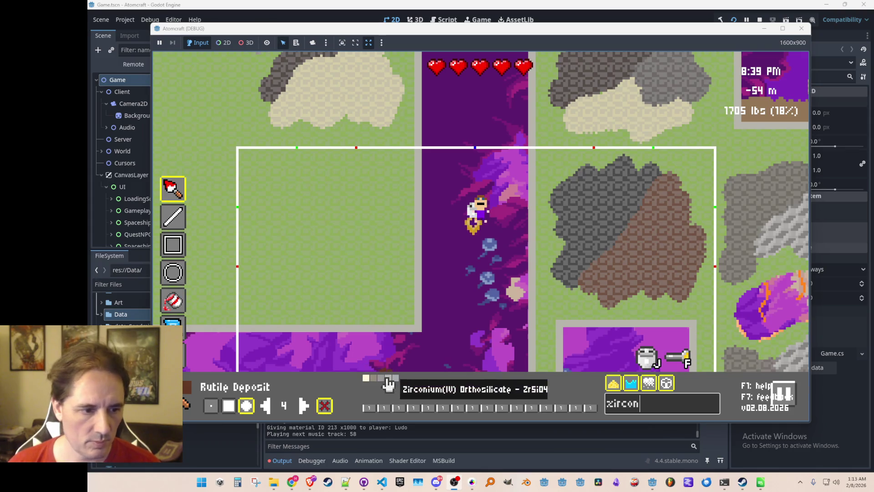
left_click(378, 383)
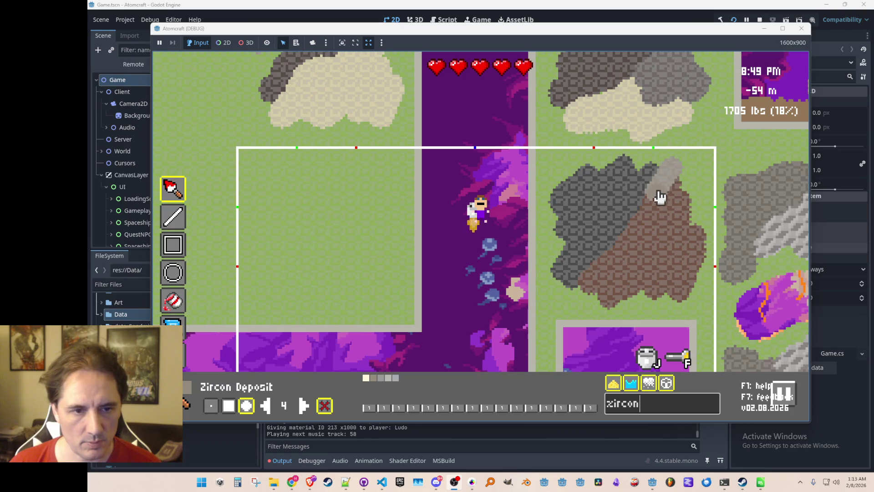
mouse_move(694, 213)
left_mouse_down()
mouse_move(699, 241)
mouse_move(607, 308)
left_mouse_up()
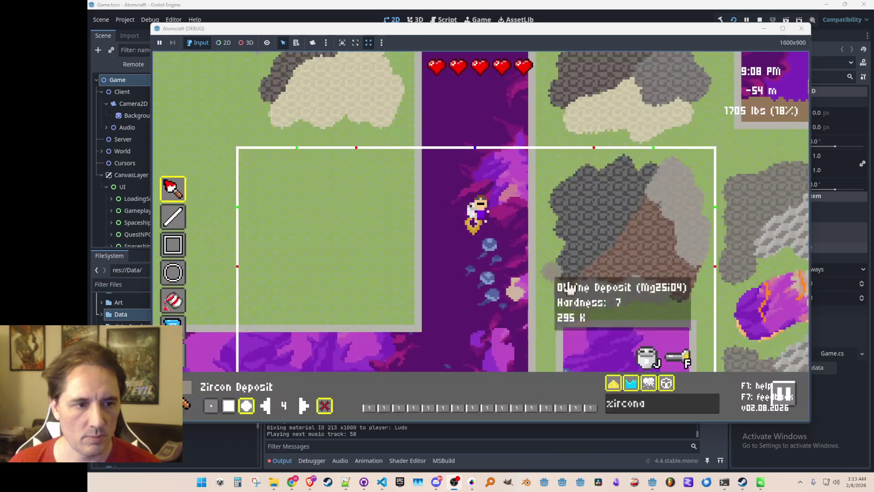
key("s")
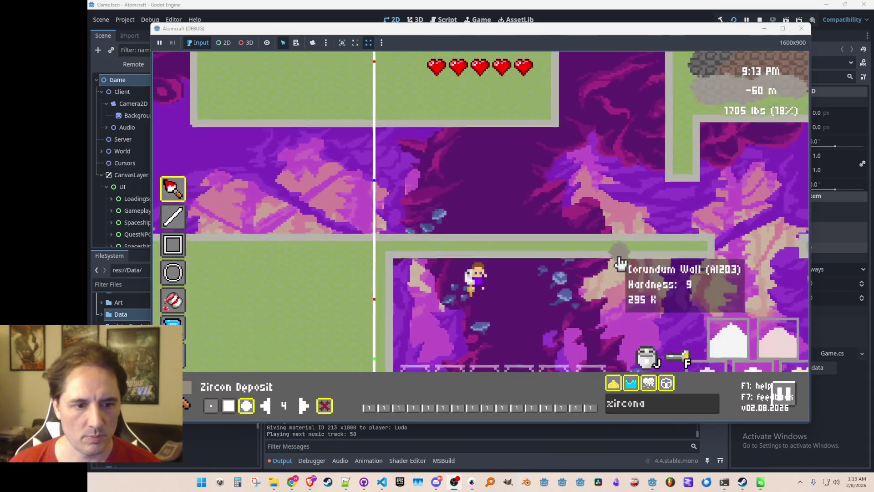
key("w")
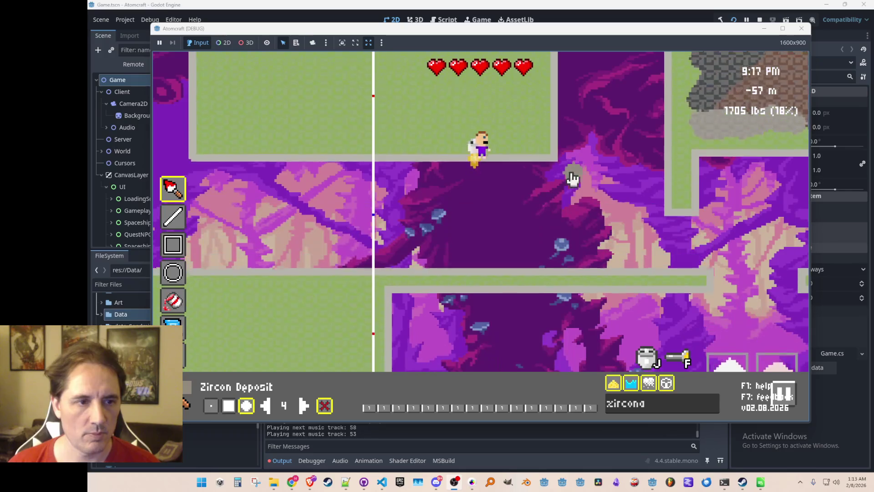
key("a")
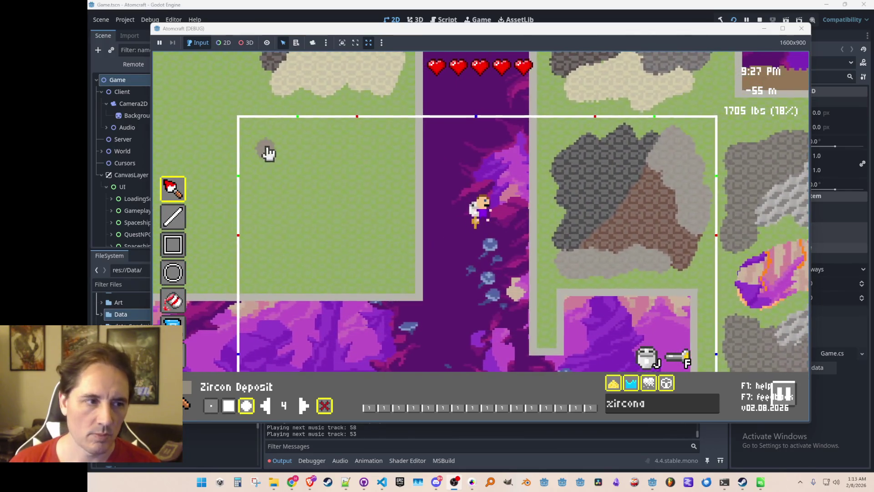
left_click_drag(259, 161, 297, 140)
left_click_drag(259, 190, 282, 170)
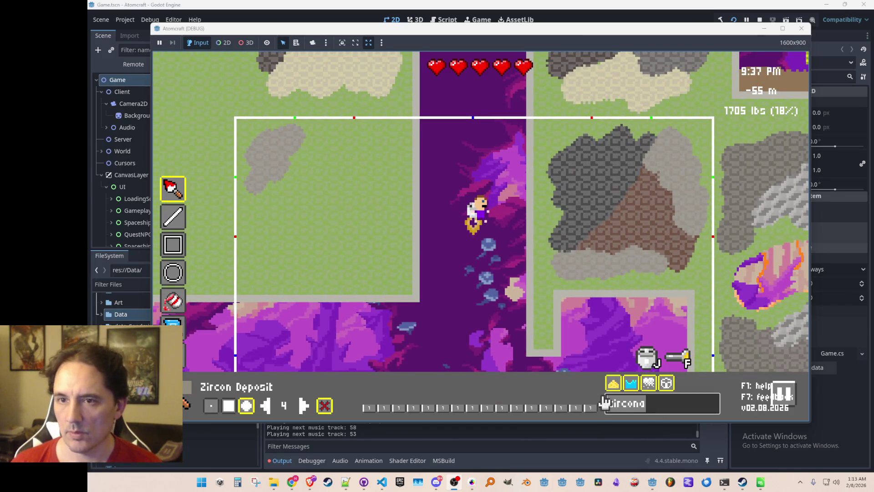
Step: Search 'wo' and paint a dark Wolframite Deposit patch on the left grass
type("wolram")
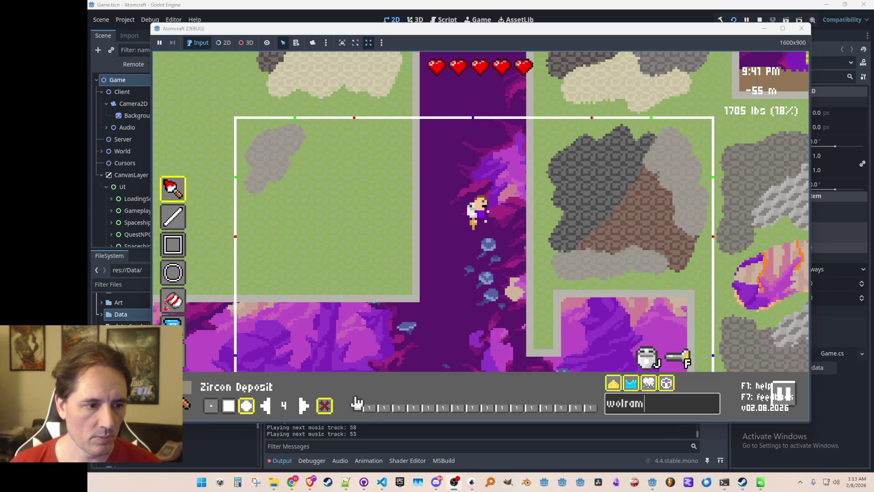
key("Return")
type("wo")
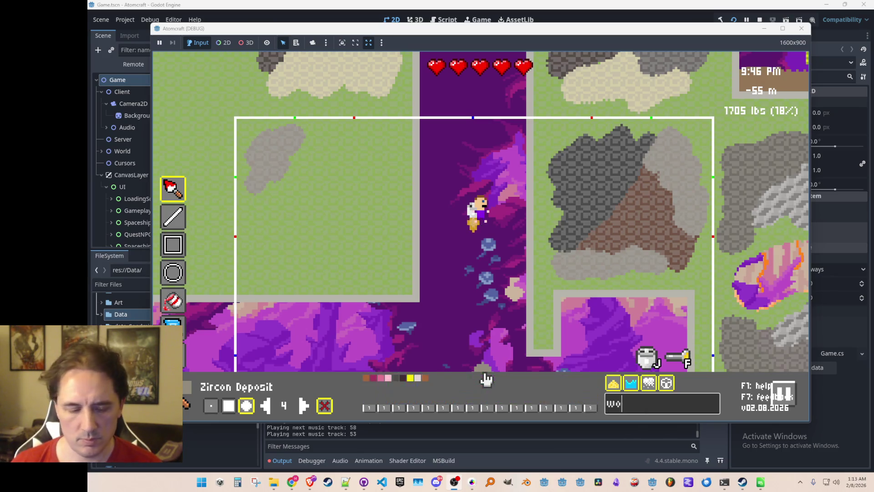
left_click(367, 379)
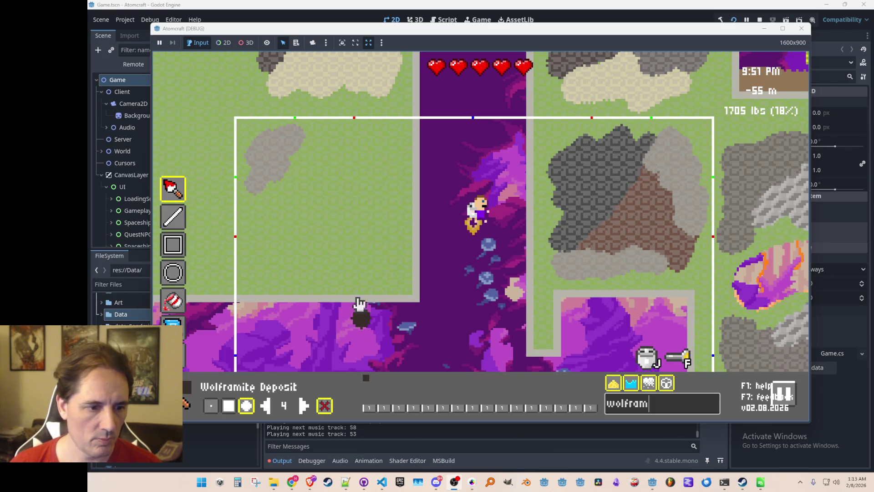
mouse_move(297, 169)
left_mouse_down()
mouse_move(335, 146)
mouse_move(271, 205)
mouse_move(262, 244)
mouse_move(318, 204)
mouse_move(323, 175)
mouse_move(302, 205)
mouse_move(314, 231)
mouse_move(307, 211)
mouse_move(283, 250)
left_mouse_up()
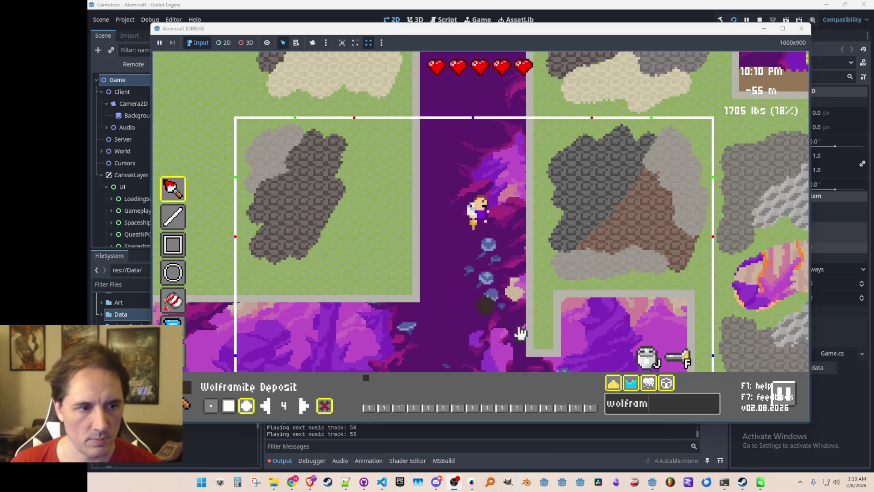
Step: Search 'schee' and spread a beige Scheelite Deposit patch across the grass
key("Escape")
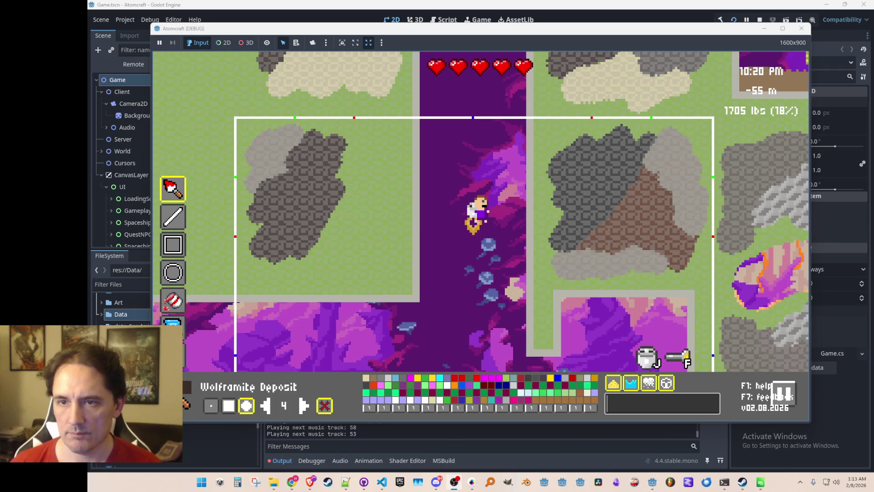
type("schee")
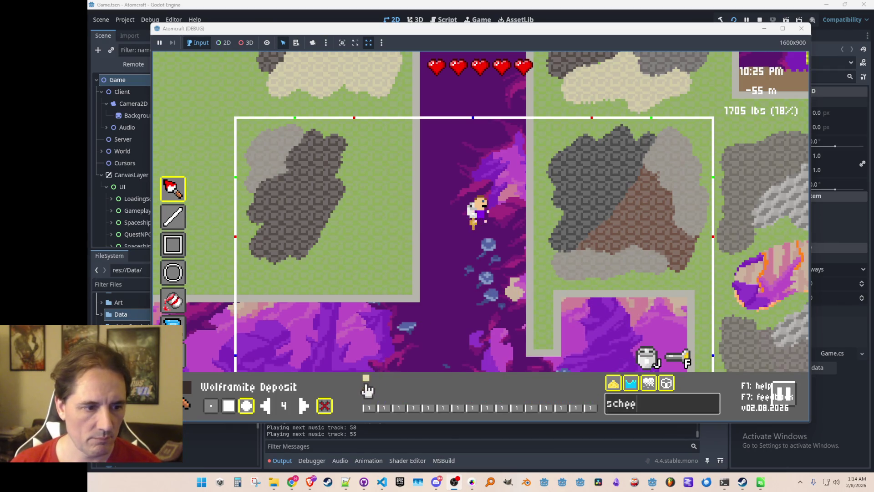
left_click(366, 377)
left_click(352, 153)
mouse_move(365, 166)
left_mouse_down()
mouse_move(375, 168)
mouse_move(353, 223)
mouse_move(338, 219)
mouse_move(374, 199)
mouse_move(371, 246)
mouse_move(307, 267)
mouse_move(324, 248)
left_mouse_up()
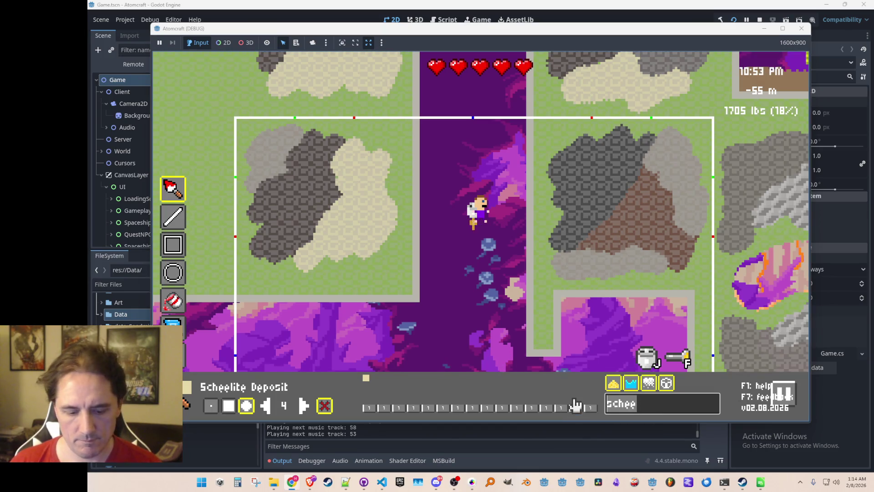
Step: Search 'bragg' and paint grey Braggite Deposit around the patch's lower and top edges
type("bragg")
mouse_move(319, 269)
left_mouse_down()
mouse_move(313, 279)
mouse_move(336, 260)
mouse_move(385, 260)
mouse_move(387, 283)
mouse_move(393, 184)
mouse_move(388, 234)
mouse_move(397, 234)
left_mouse_up()
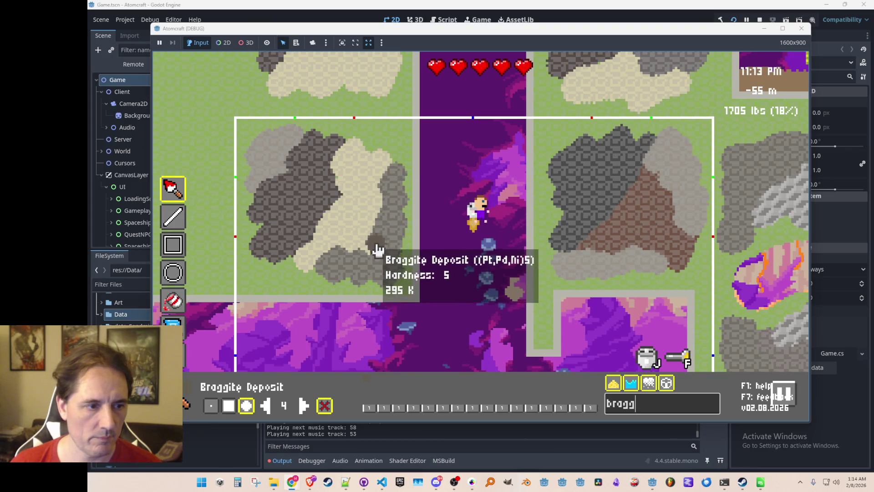
mouse_move(367, 263)
left_mouse_down()
mouse_move(259, 280)
mouse_move(304, 283)
left_mouse_up()
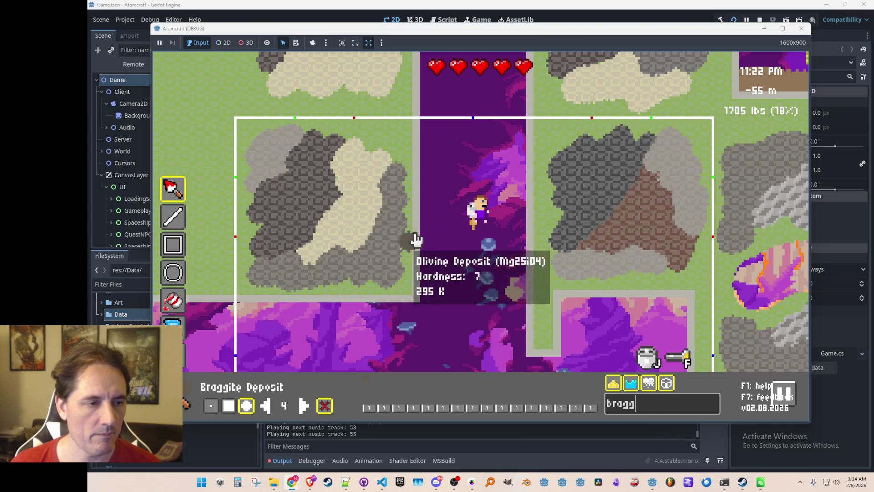
left_click_drag(396, 141, 399, 161)
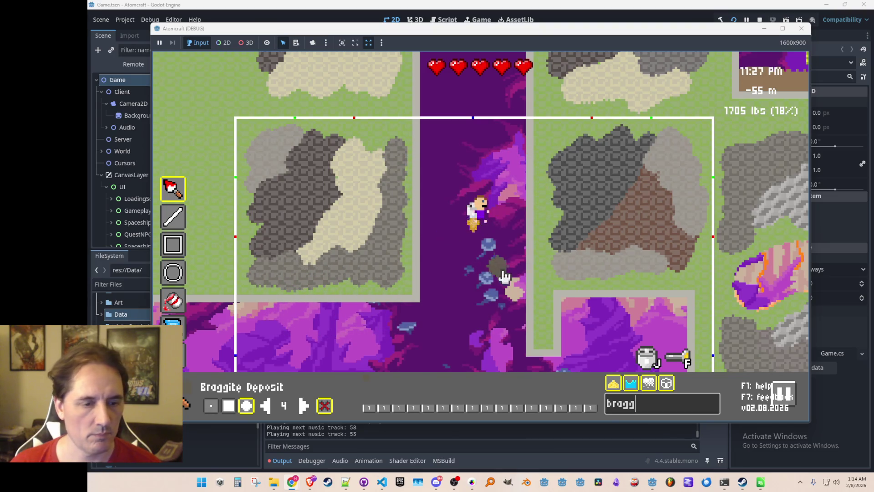
Step: Fly through the cave and purple tunnel, then return to the tile editor with the search cleared
key("Escape")
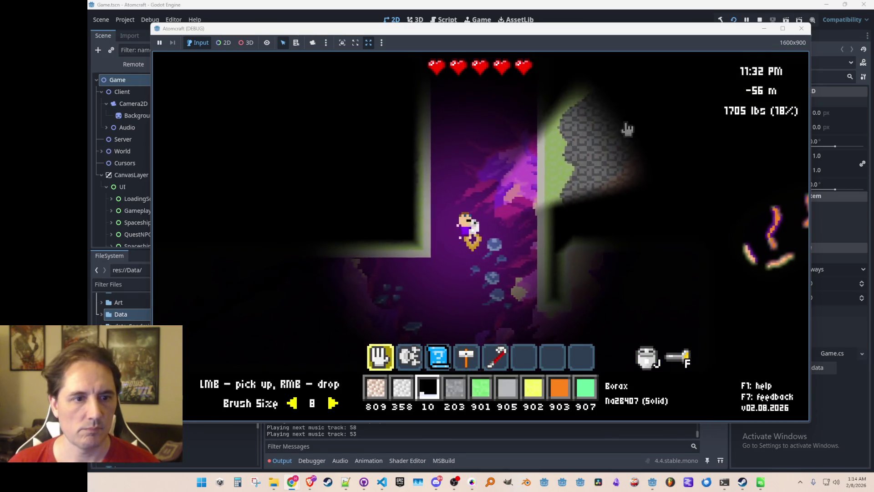
key("d")
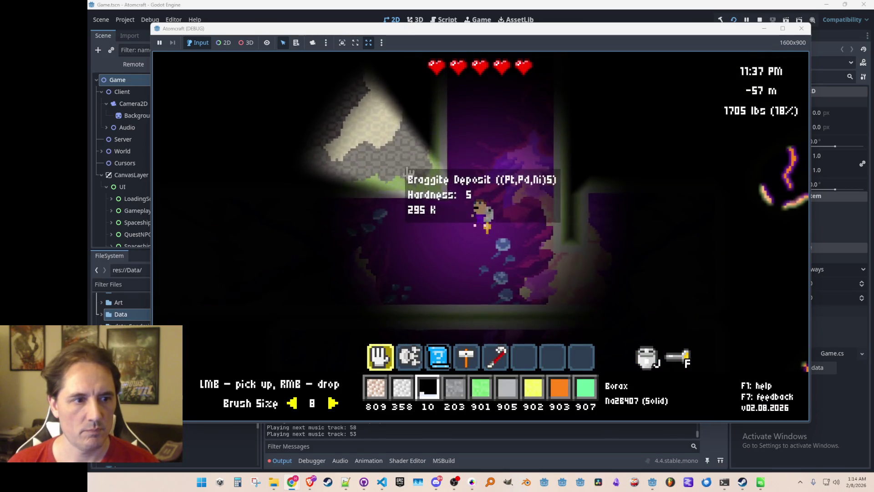
key("d")
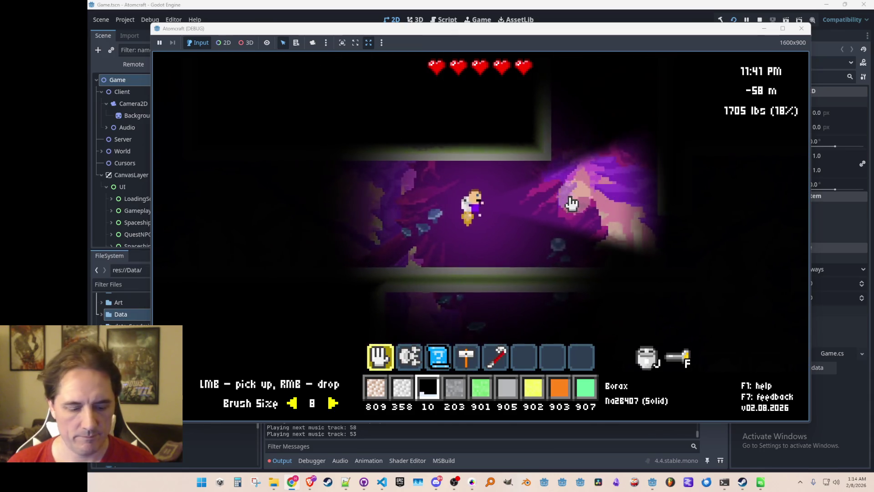
key("Tab")
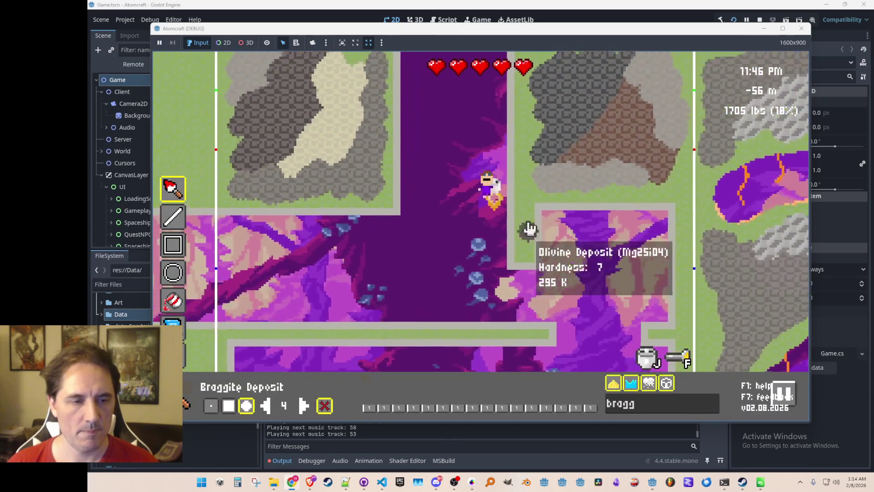
key("w")
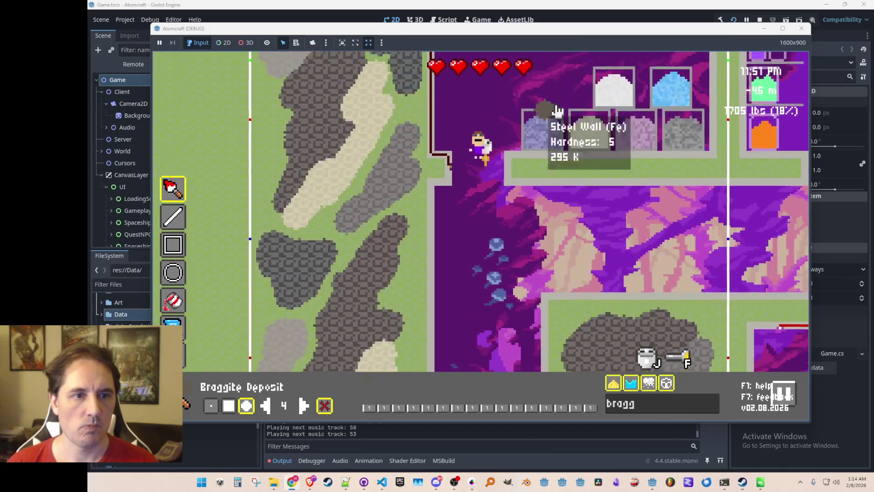
key("s")
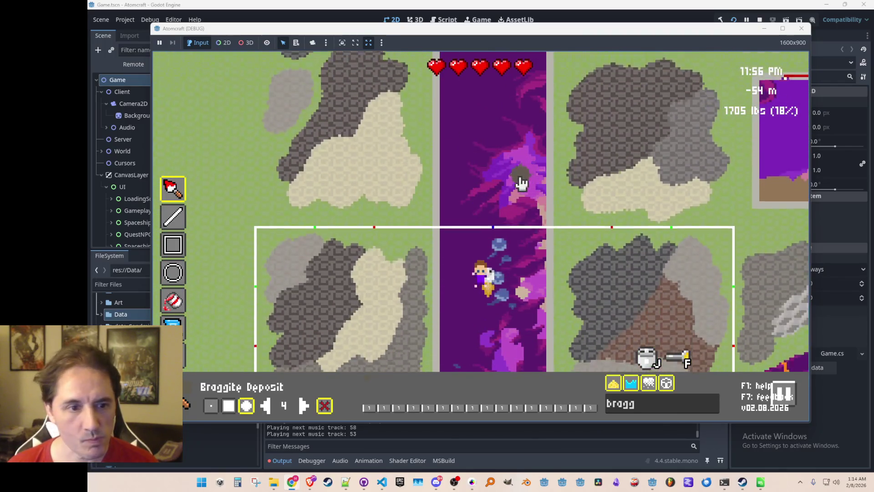
key("s")
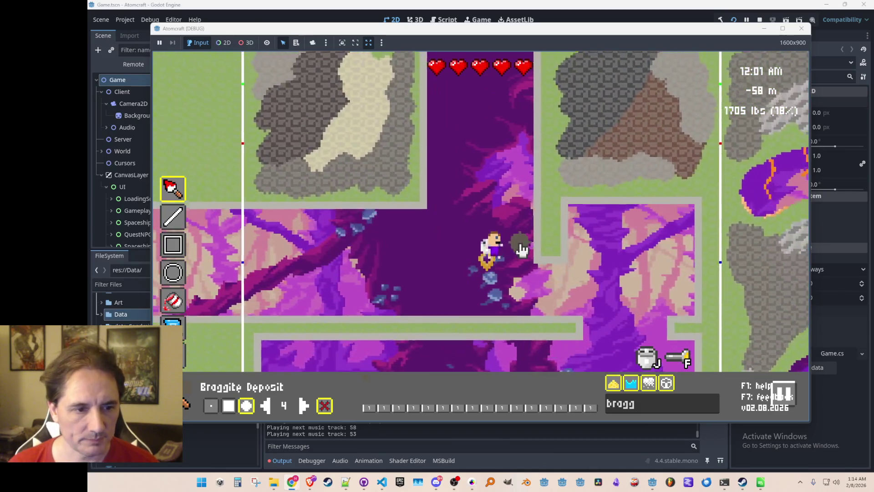
key("d")
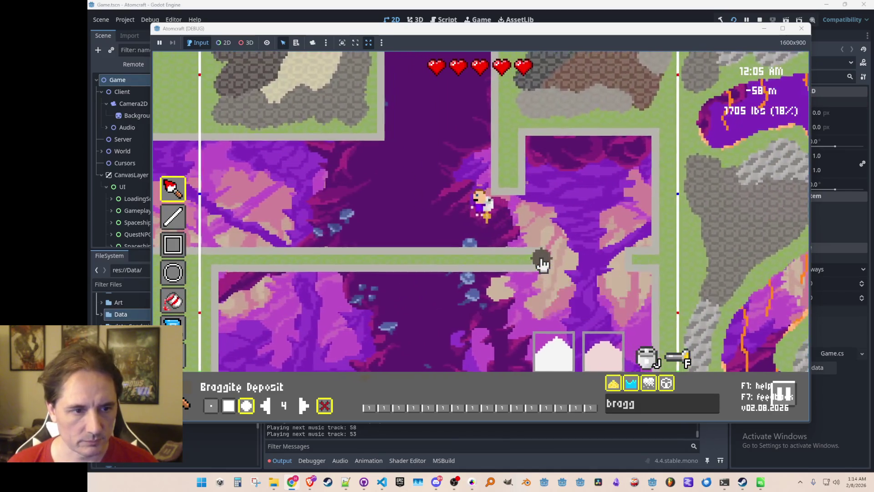
key("Tab")
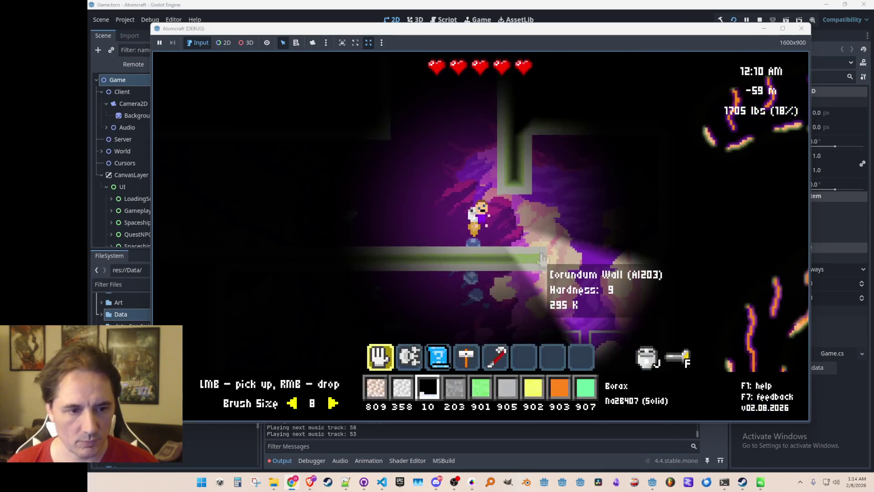
key("Tab")
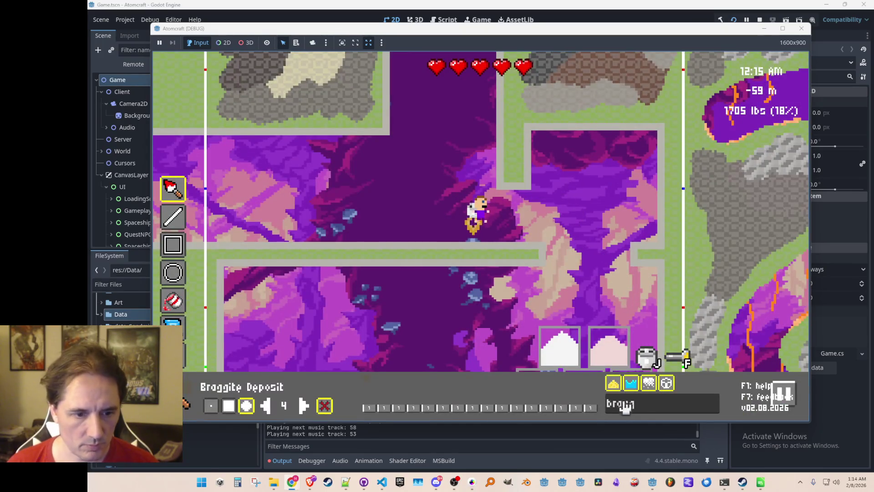
key("BackSpace")
key("BackSpace")
key("BackSpace")
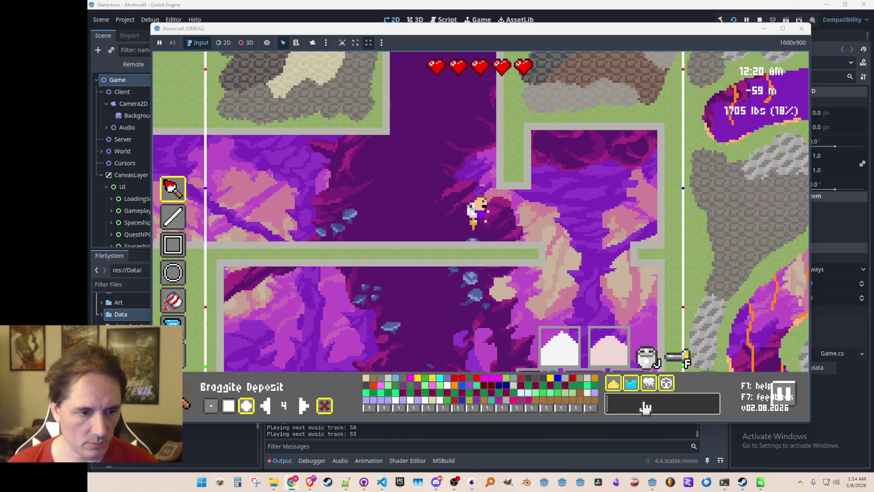
Step: Select Copper Wire Off and lay an L-shaped copper wire along the wall
type("copper")
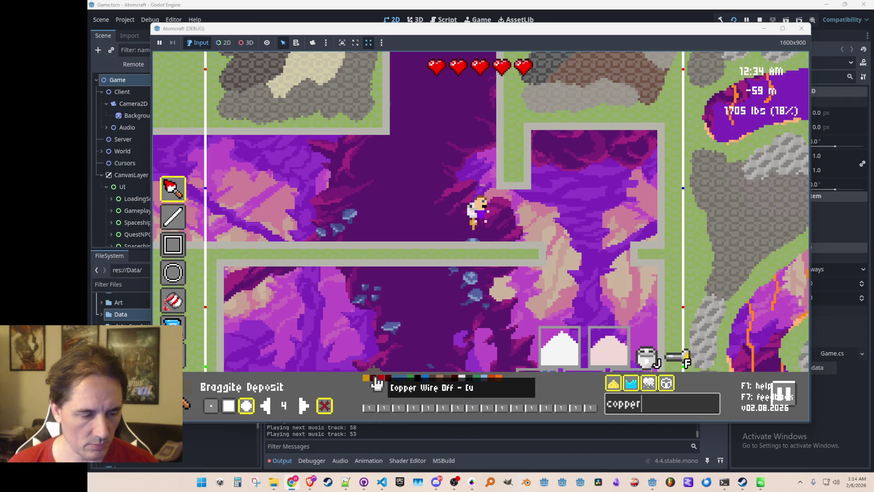
left_click(375, 379)
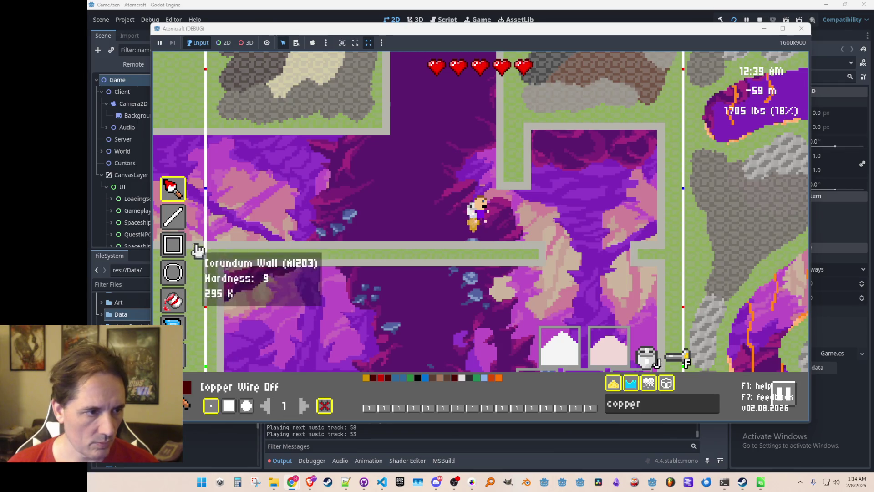
mouse_move(515, 190)
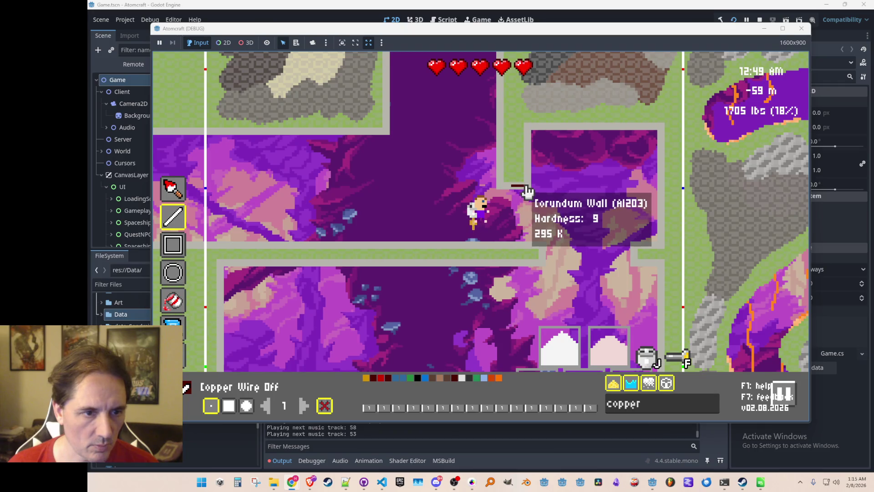
mouse_move(528, 187)
left_mouse_down()
mouse_move(534, 127)
mouse_move(597, 128)
left_mouse_up()
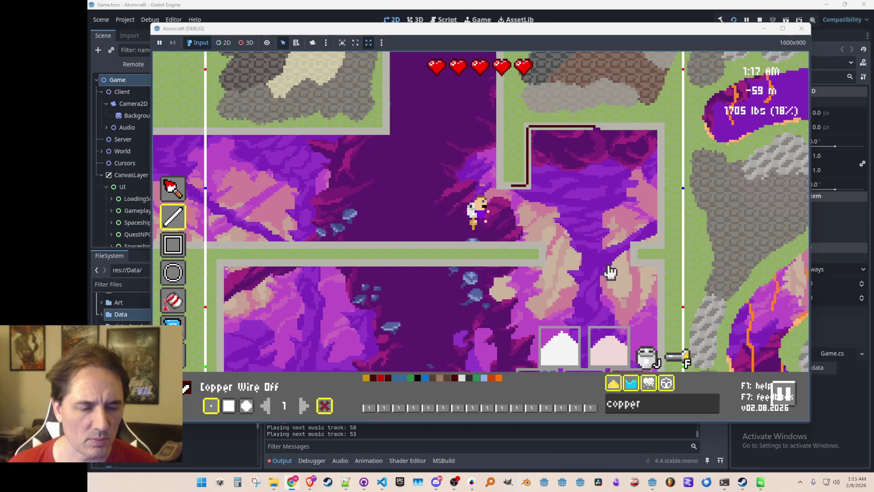
Step: Run copper wire right to left along the corundum wall's top edge, then fly down to check it
key("d")
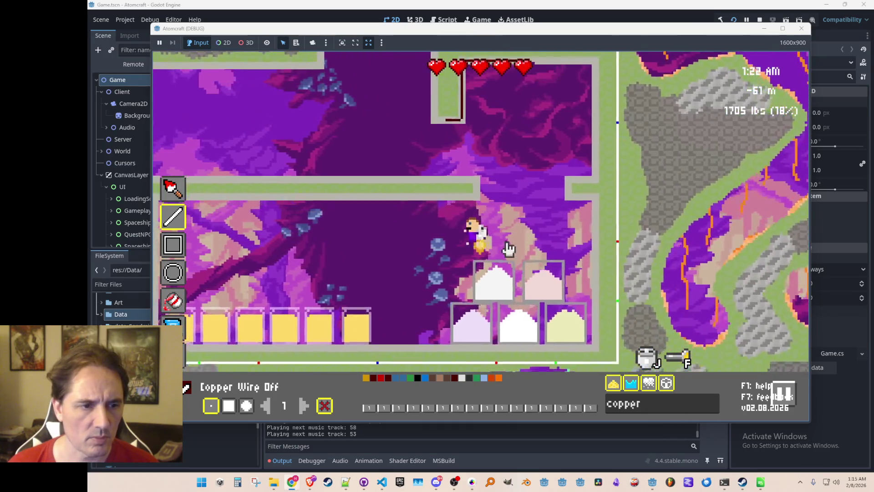
key("a")
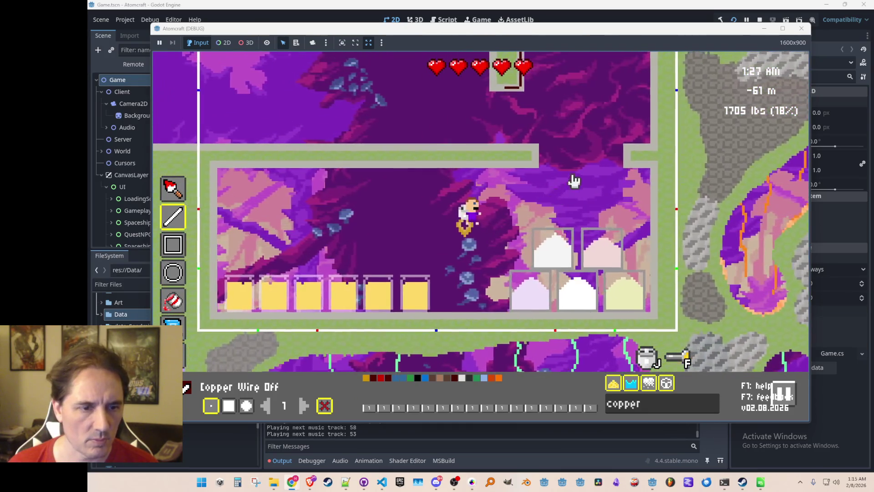
mouse_move(551, 157)
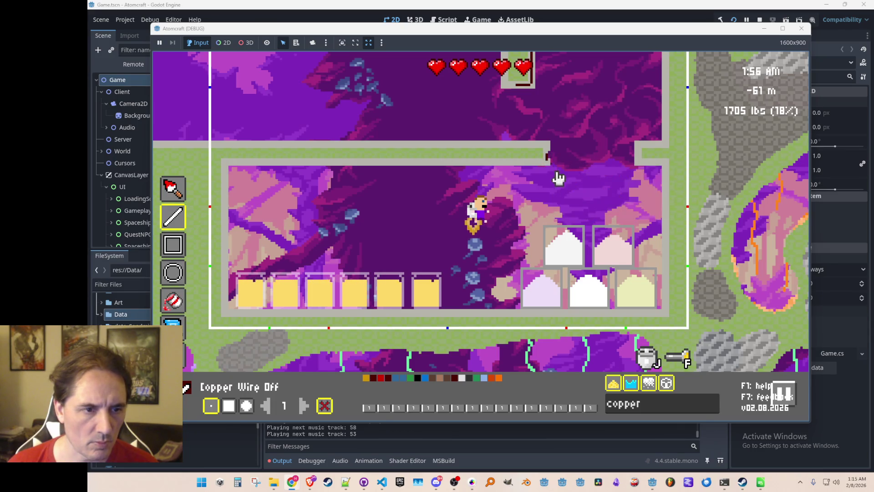
left_click_drag(548, 163, 255, 165)
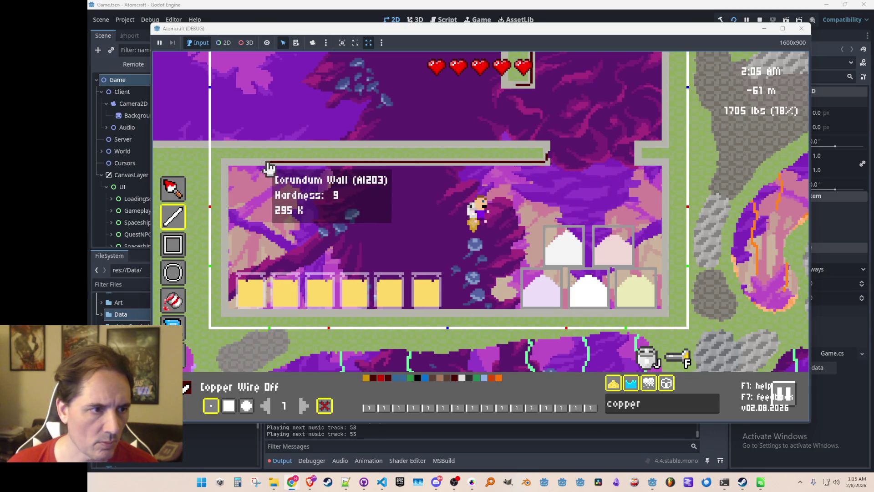
left_click_drag(279, 167, 277, 169)
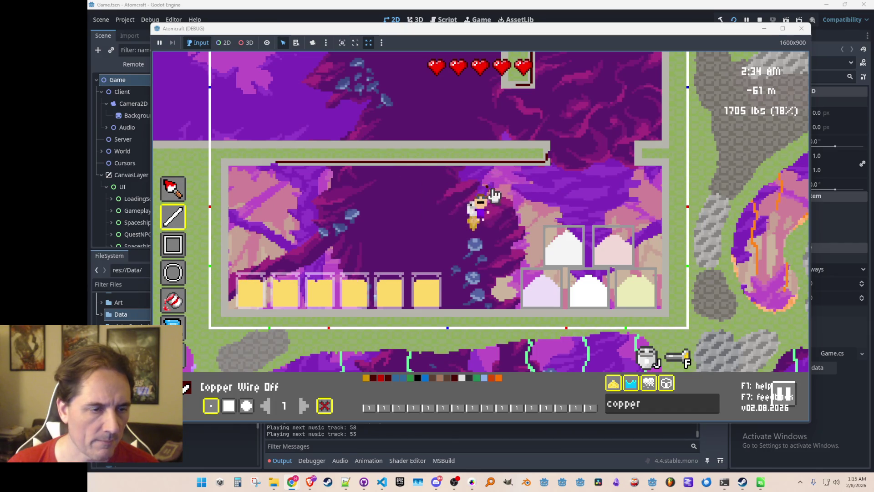
key("w")
key("s")
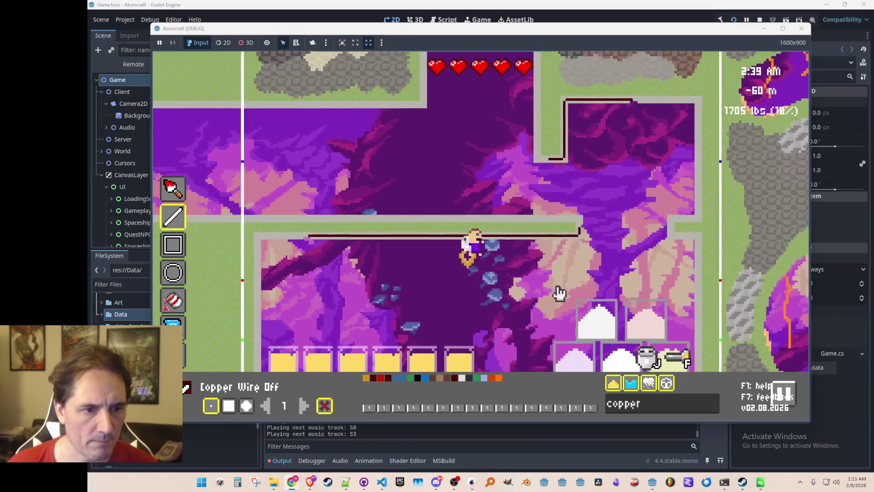
key("w")
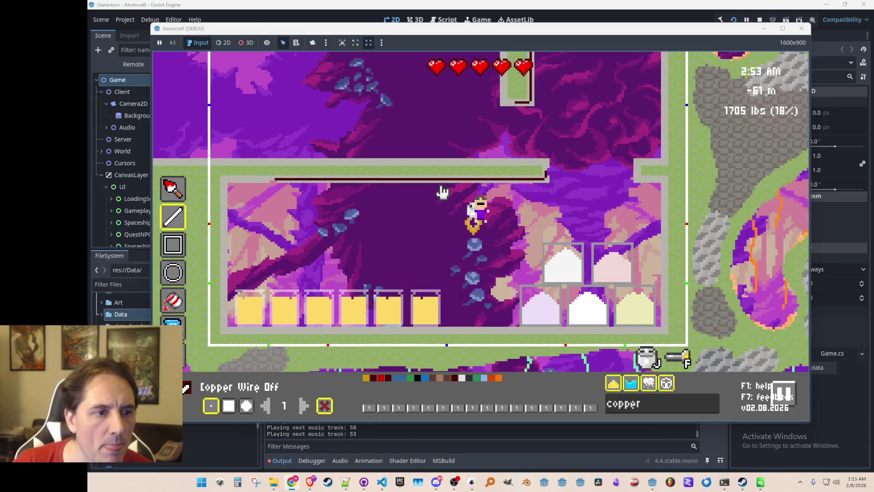
mouse_move(444, 187)
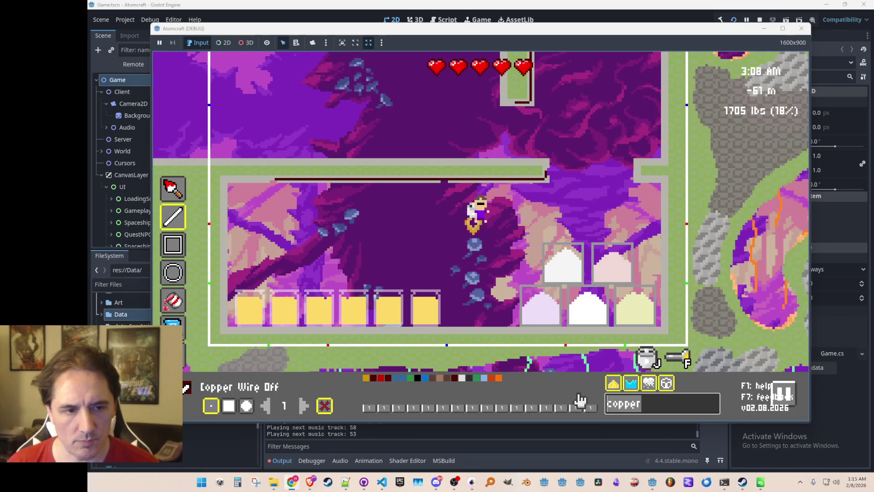
Step: Pick Lightbulb (Off) via a 'light' item search and fly up toward the wire's right end
type("light")
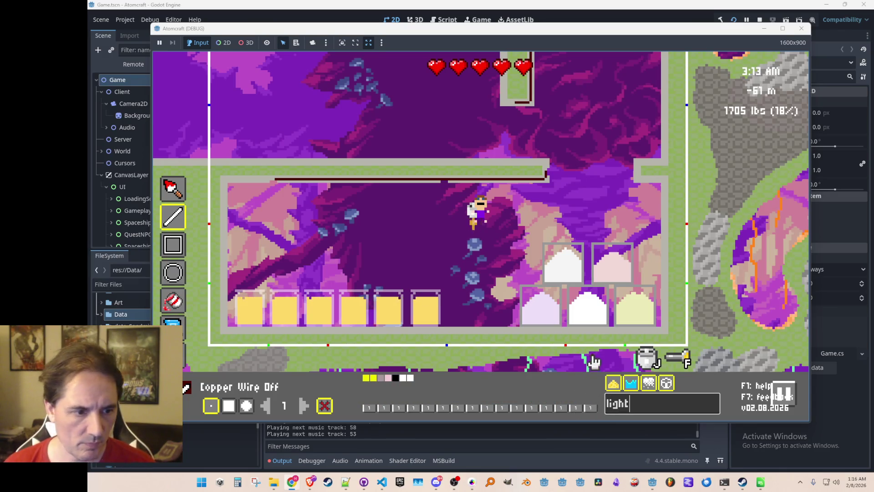
left_click(402, 378)
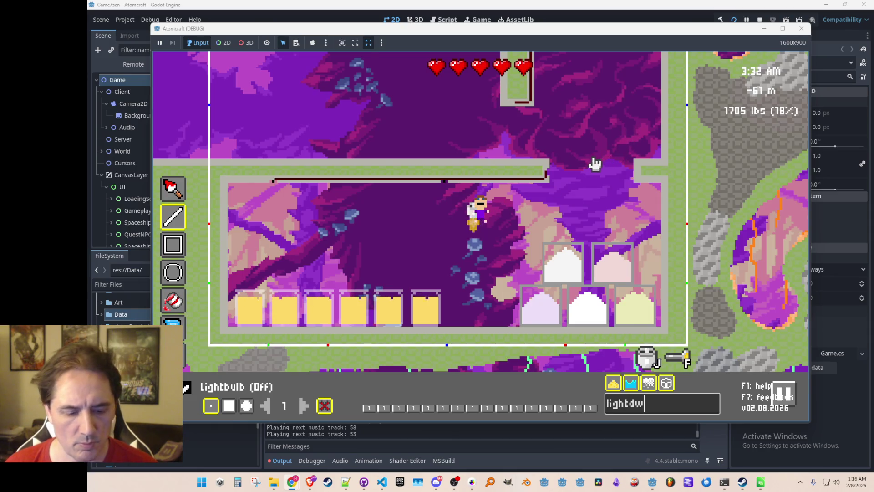
key("w")
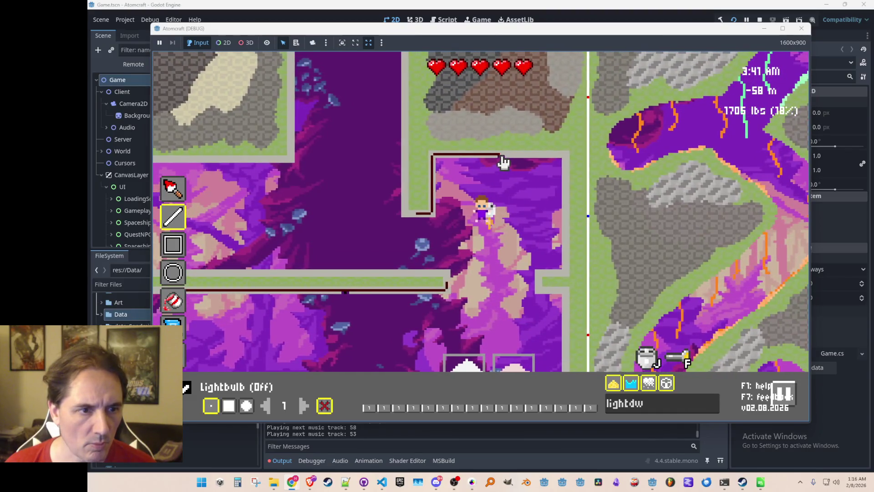
Step: Find Switch Off with a 'swit' search and place it at the copper wire's right end
left_click(656, 409)
type("swit")
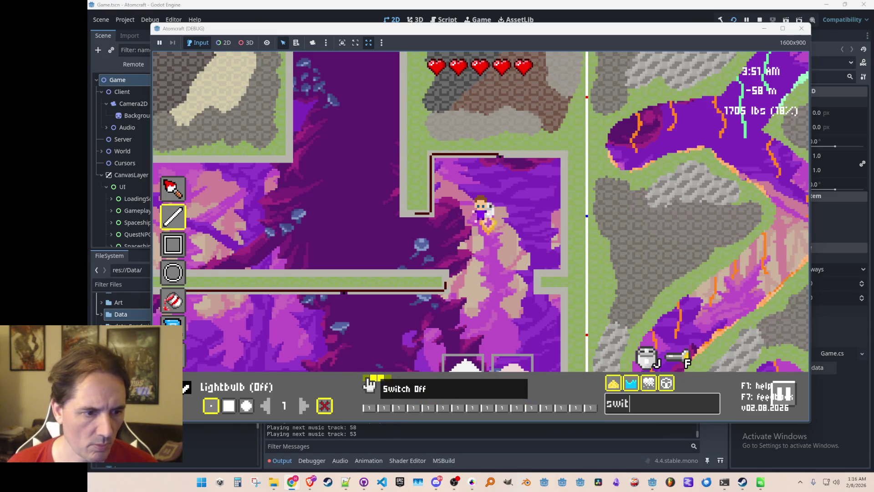
left_click(372, 379)
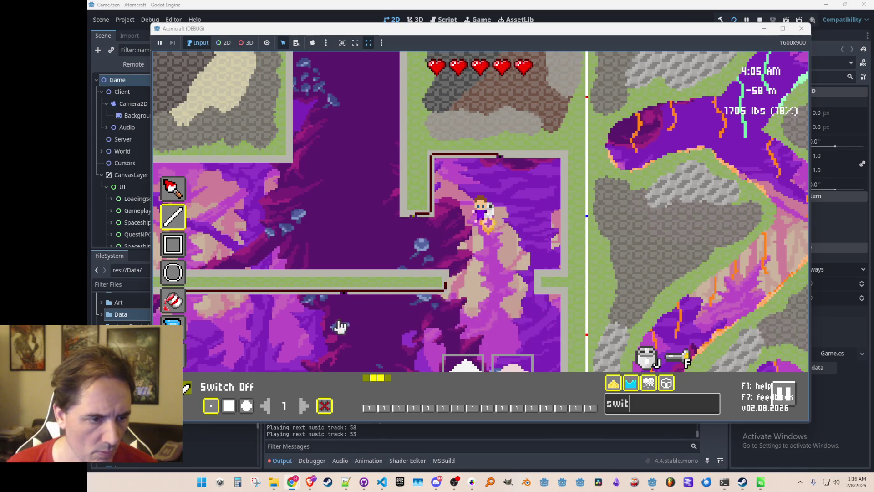
left_click(448, 287)
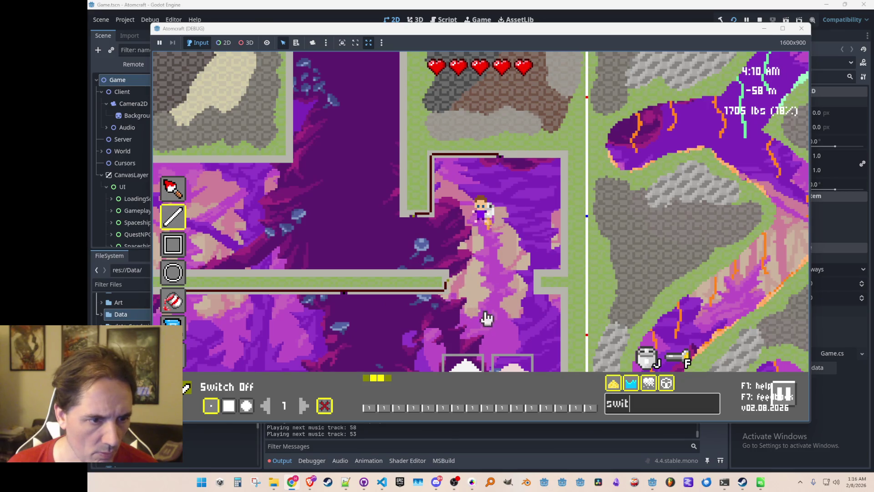
Step: Exit to play, reopen the room editor and search 'corun'
key("Escape")
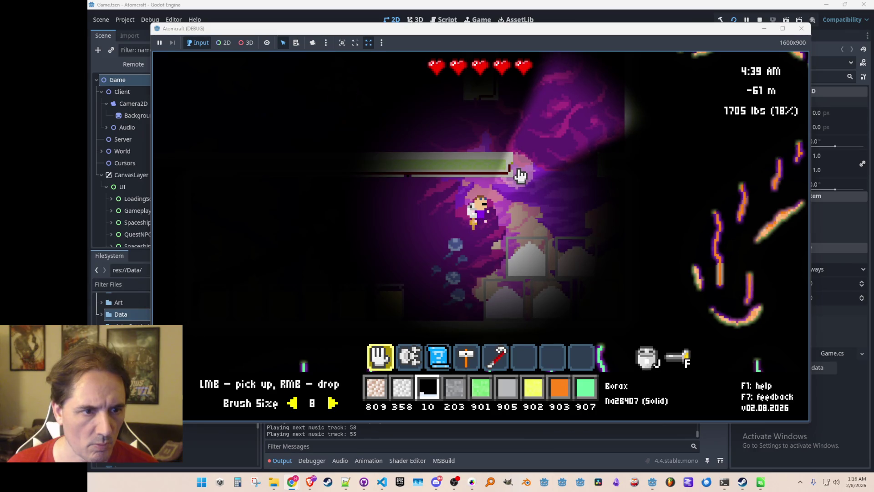
key("F2")
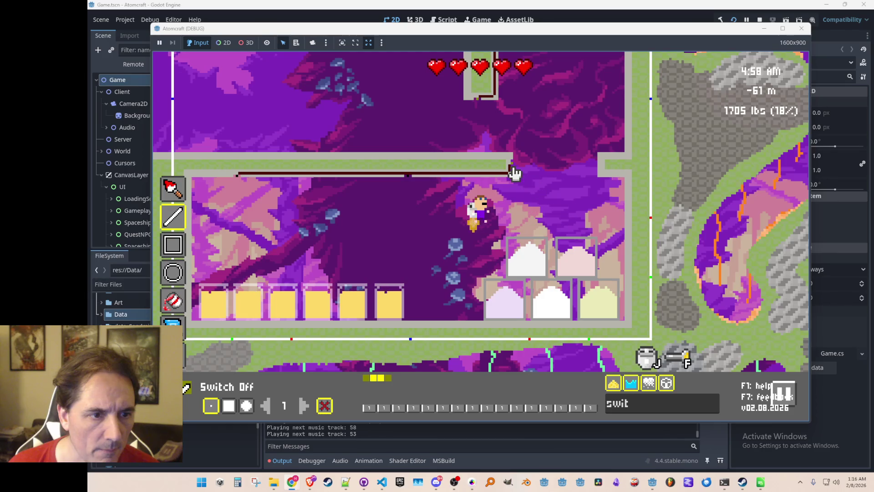
type("corun")
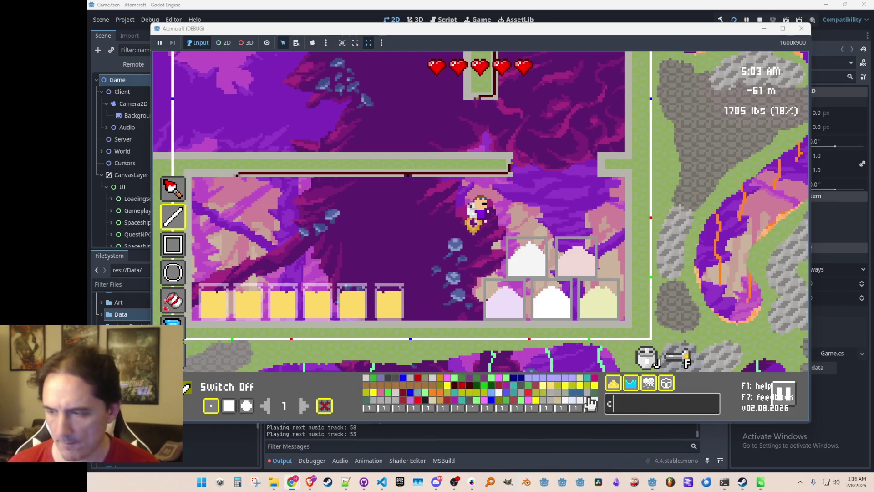
Step: Choose Corundum Wall, return to play, and flip the switch to power the copper wire
left_click(367, 378)
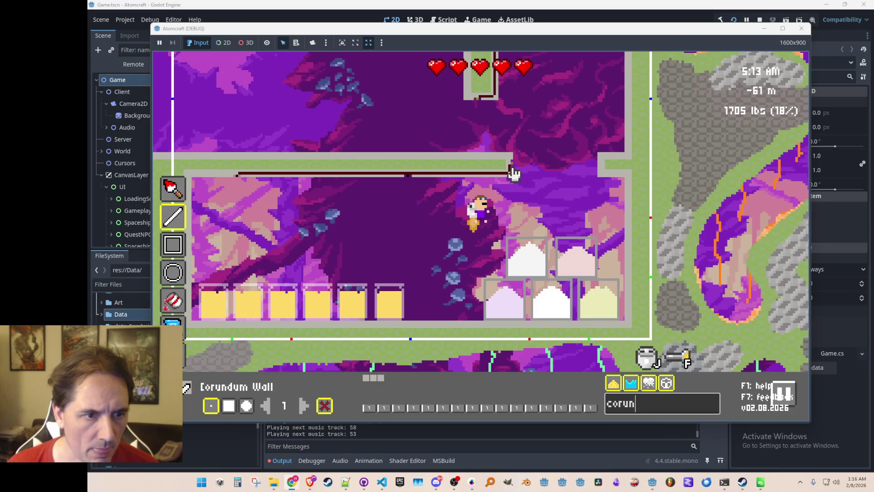
key("Escape")
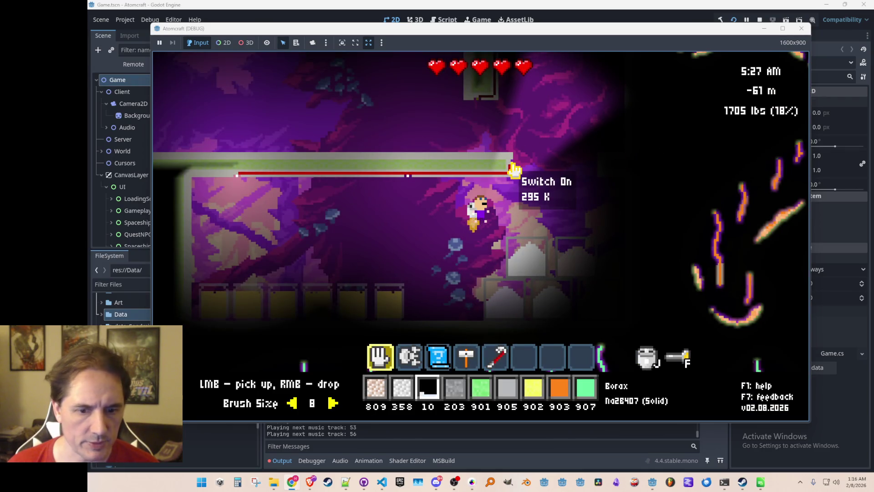
left_click(514, 171)
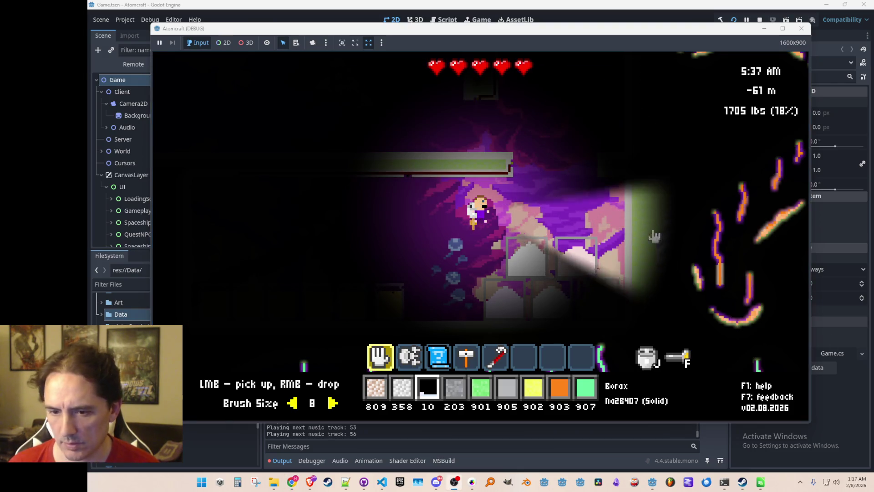
Step: Fly up and left through the room above, then reopen the room editor
key("w")
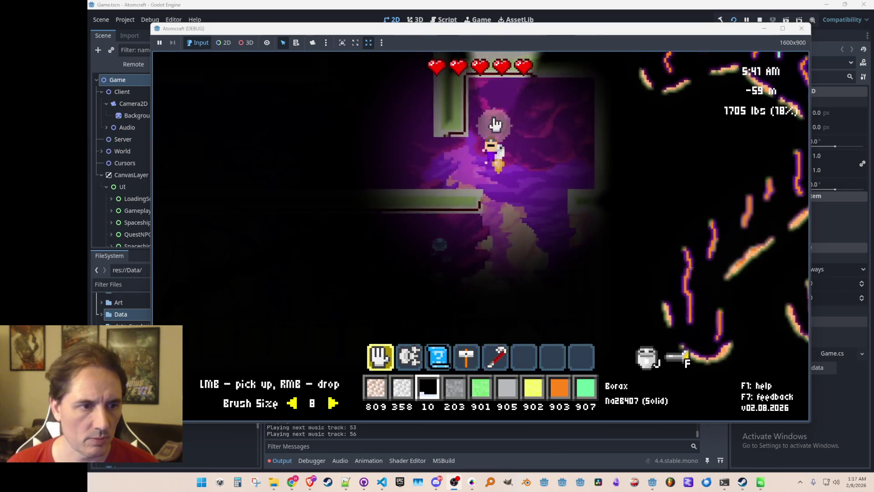
key("a")
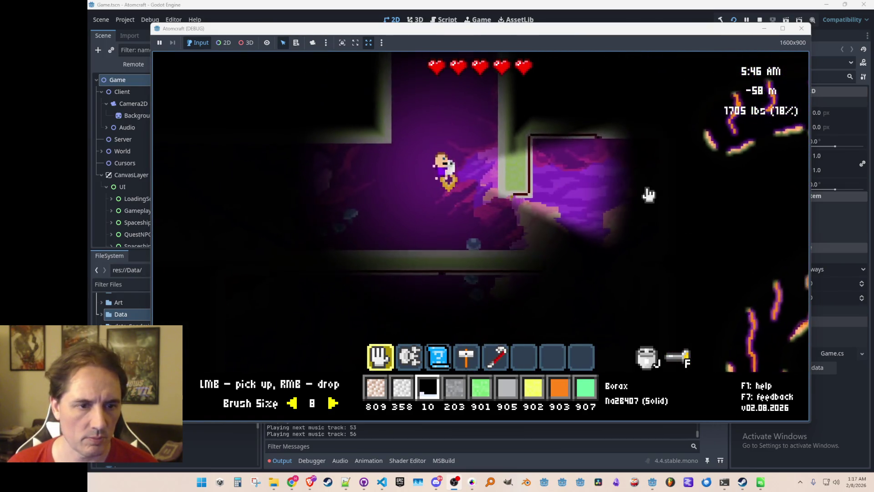
key("w")
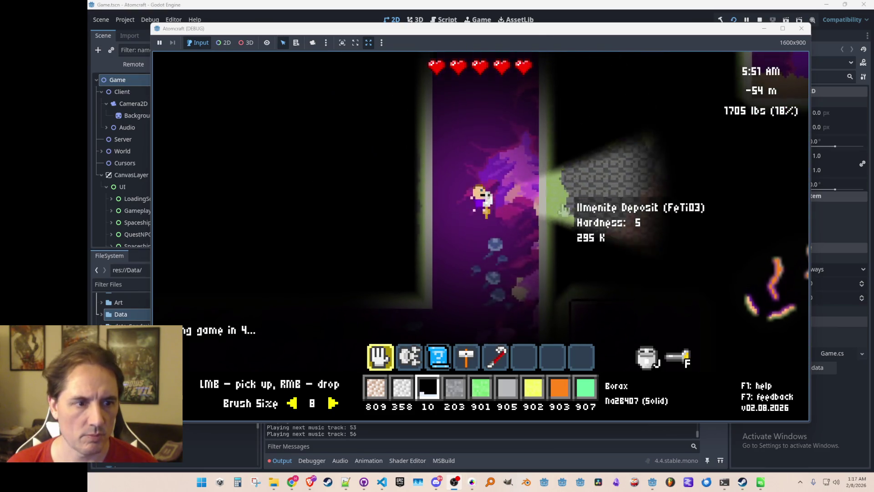
key("Tab")
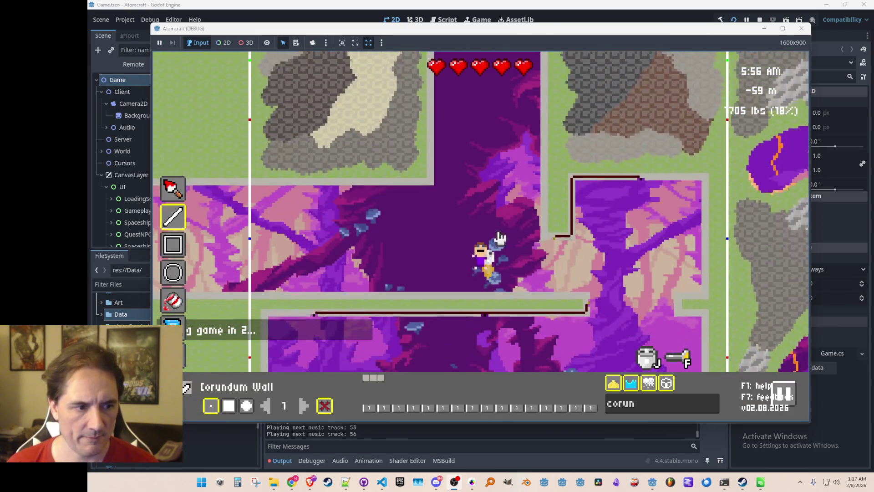
key("w")
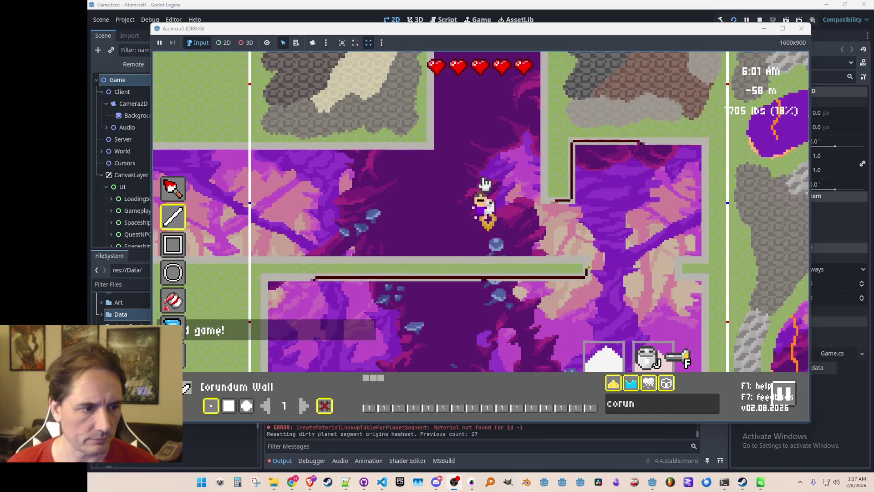
Step: Save the room with Ctrl+S into user://ProcGenRooms as techbase_corner_nw_supplies.json
key("ctrl+s")
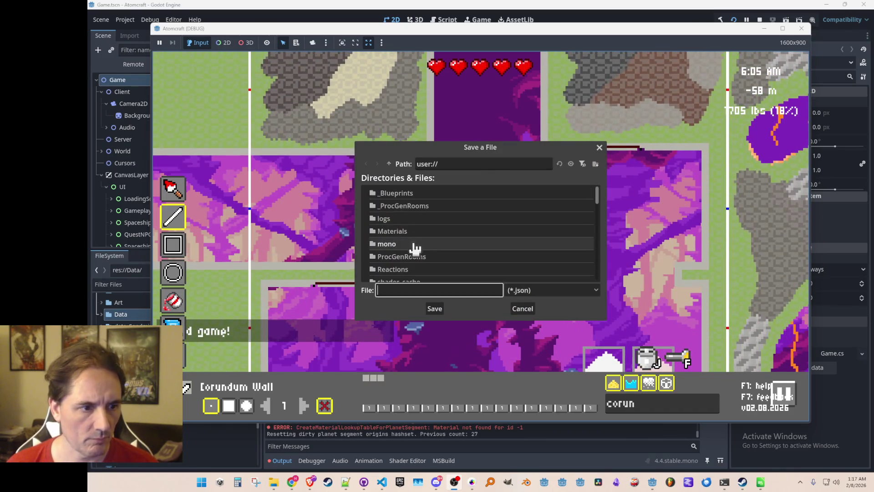
double_click(417, 256)
double_click(433, 207)
scroll(522, 257, "down", 4)
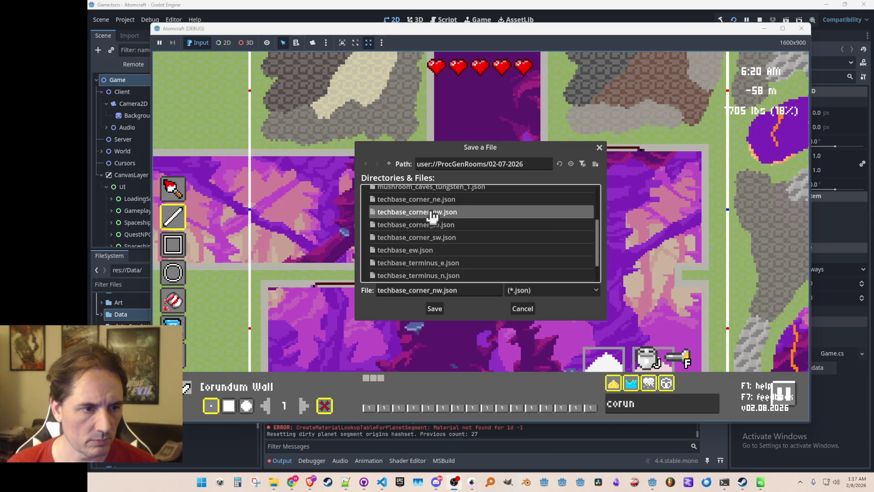
left_click(389, 163)
scroll(510, 249, "down", 5)
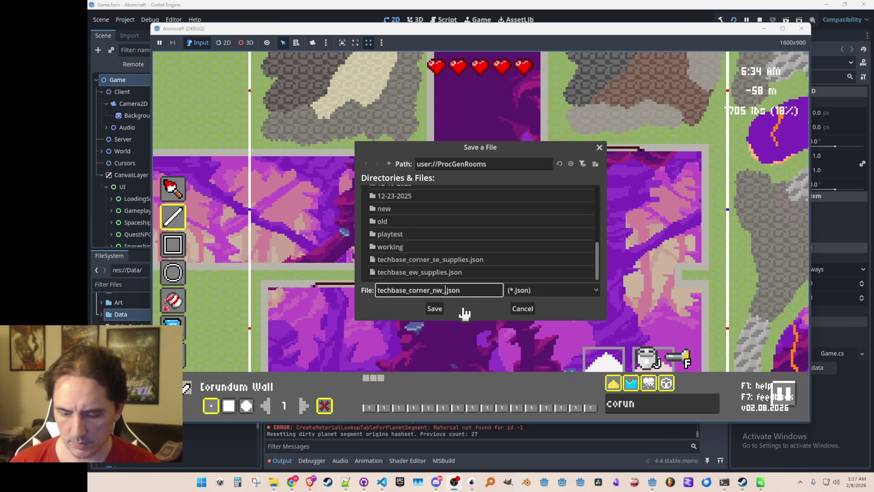
left_click(435, 309)
key("a")
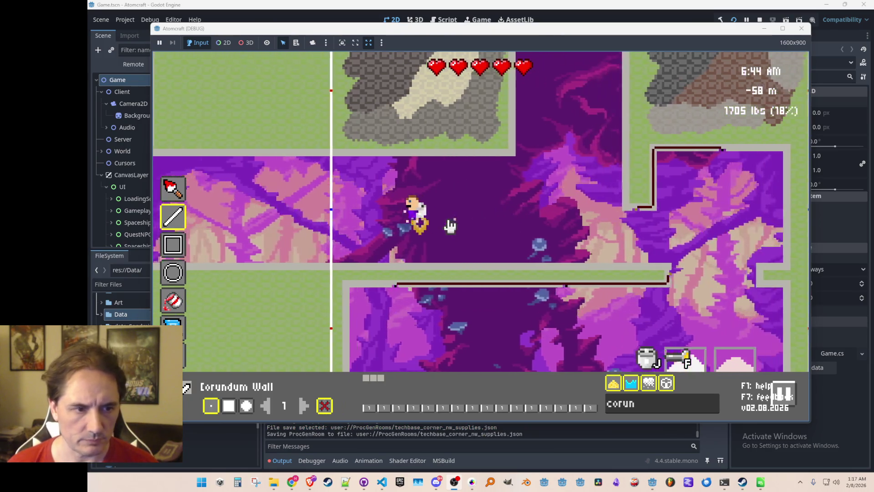